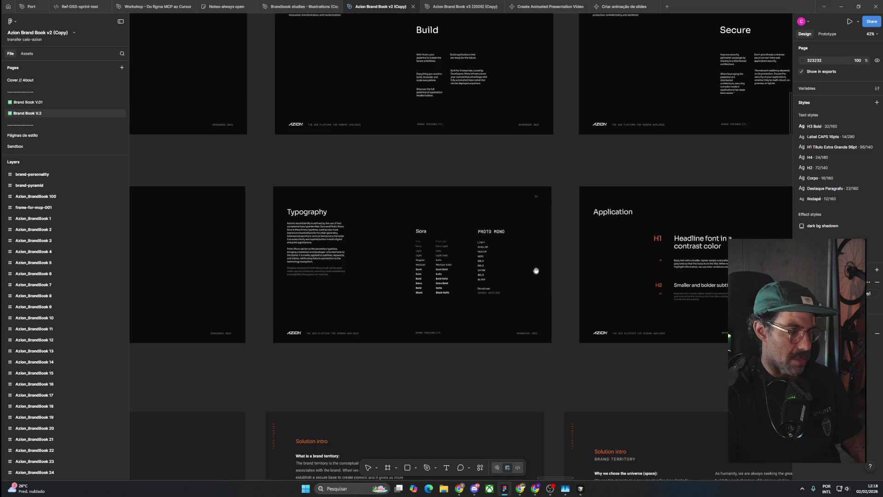
Step: Zoom in on the Application slide and select it
drag(672, 263, 434, 260)
key(n)
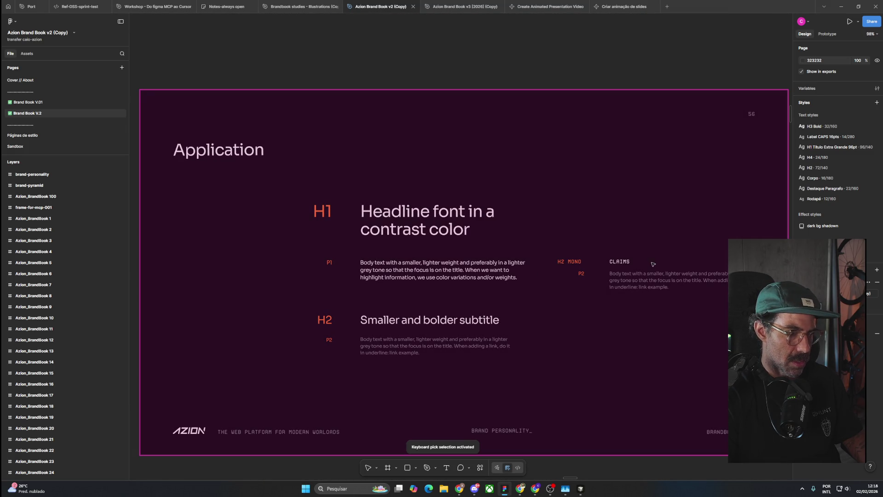
click(629, 209)
drag(654, 145, 390, 203)
key(n)
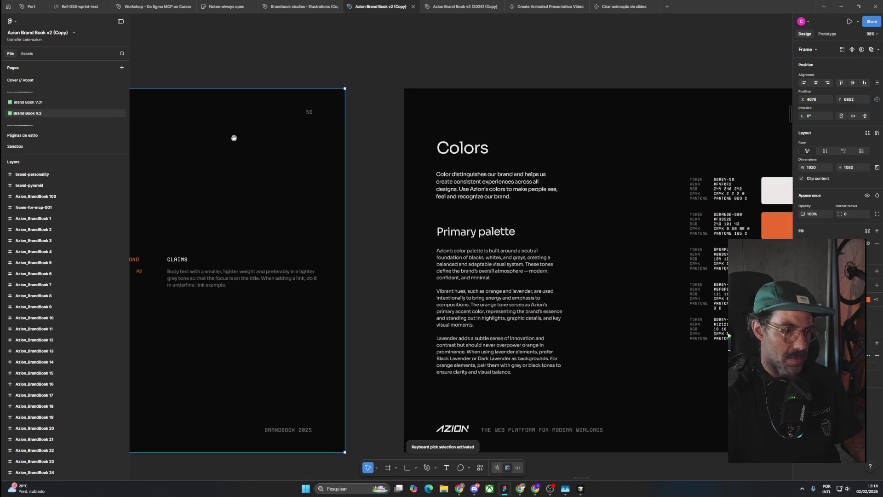
scroll(488, 268, up, 3)
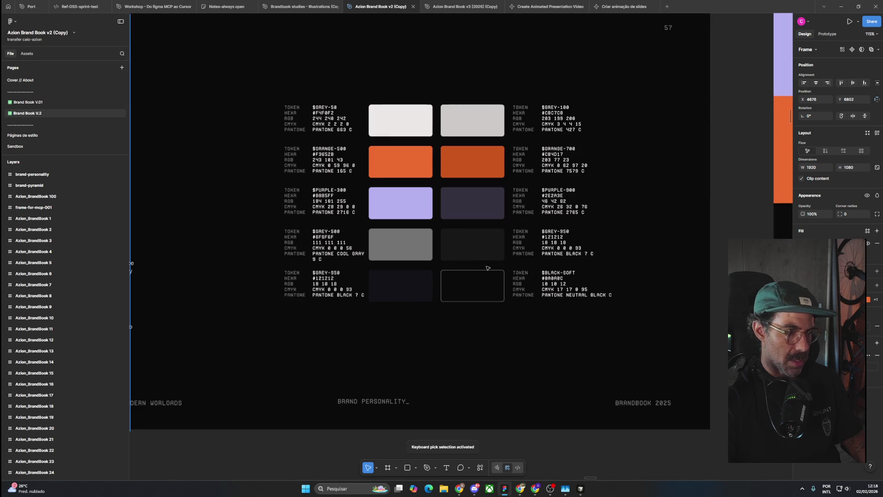
scroll(488, 268, down, 3)
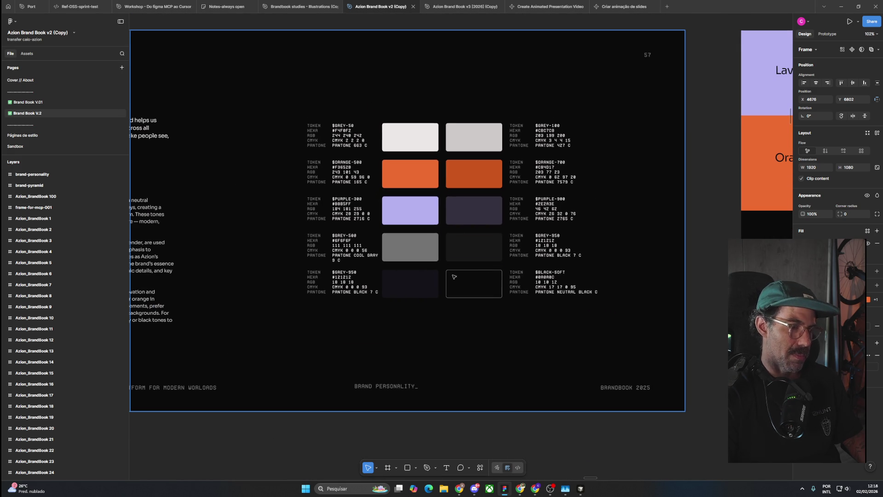
scroll(607, 400, down, 2)
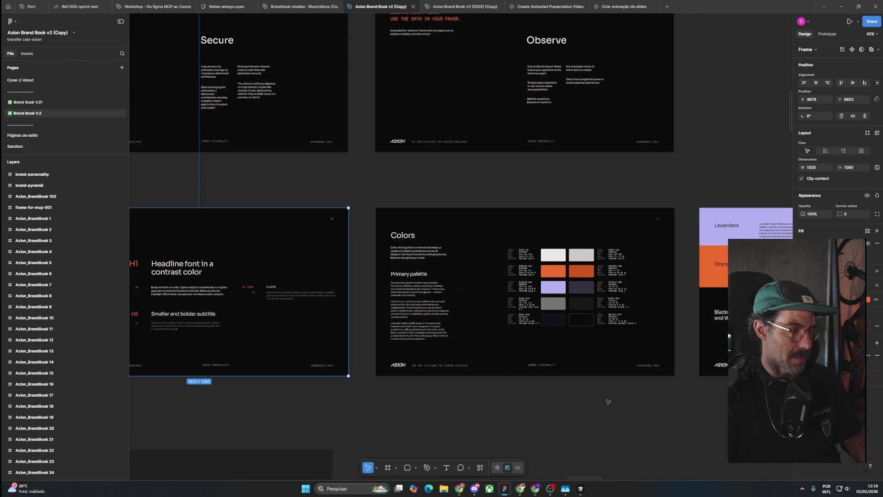
Step: Pan across the Colors, palette, Build and Typography slides to inspect them
mouse_move(592, 408)
mouse_down()
mouse_move(418, 381)
mouse_move(598, 358)
mouse_up()
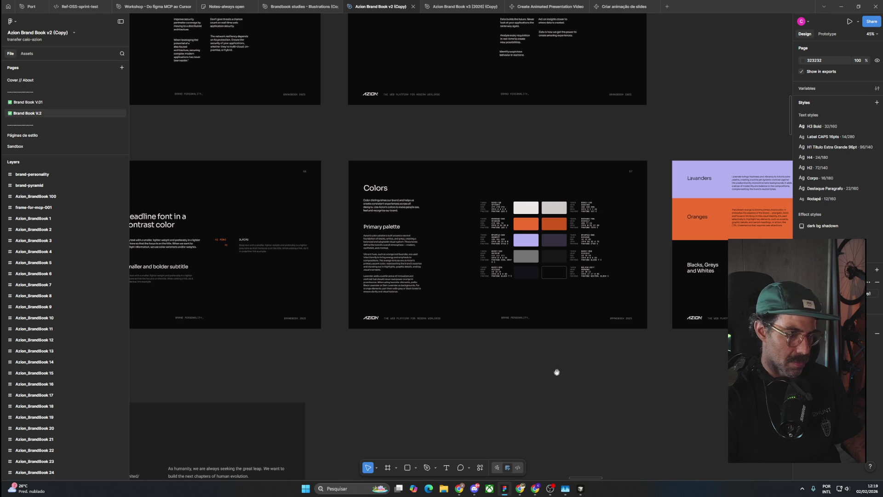
ctrl+scroll(573, 367, down, 3)
drag(445, 351, 651, 343)
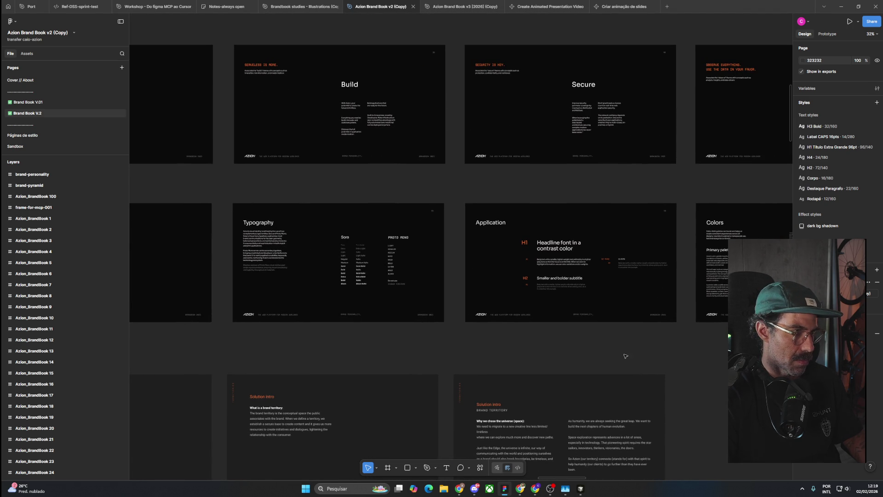
ctrl+scroll(360, 340, down, 2)
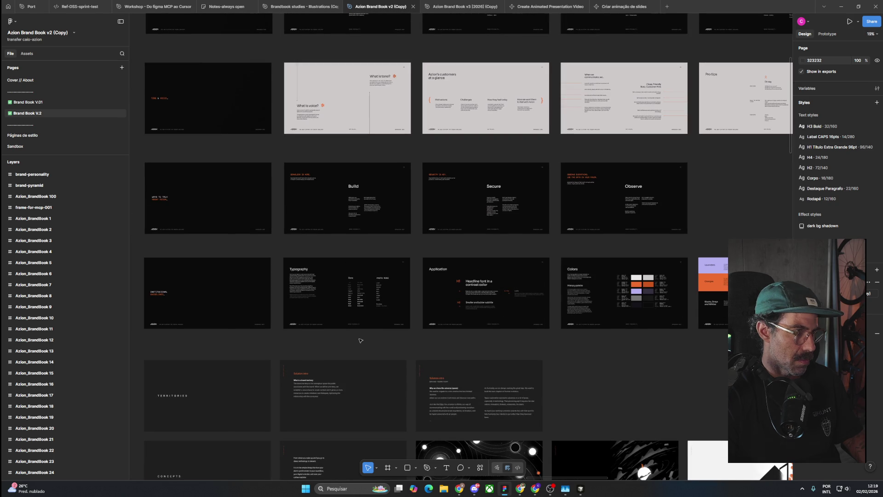
ctrl+scroll(402, 317, up, 2)
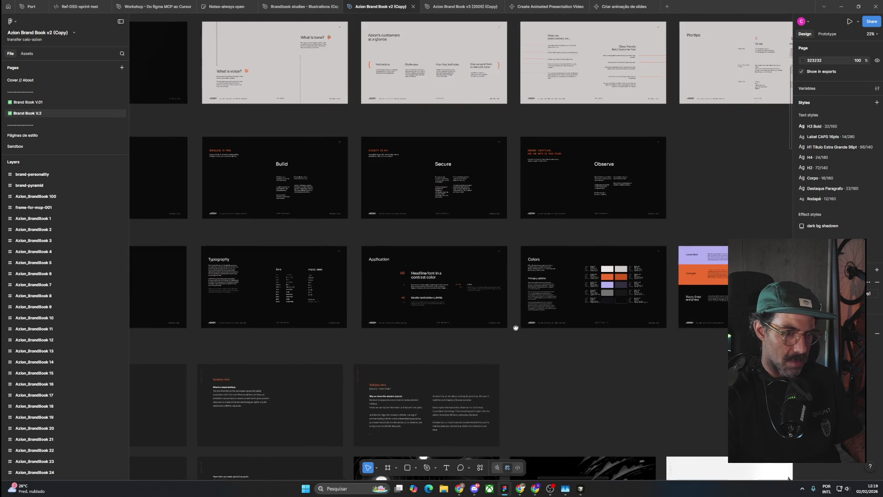
scroll(402, 317, left, 3)
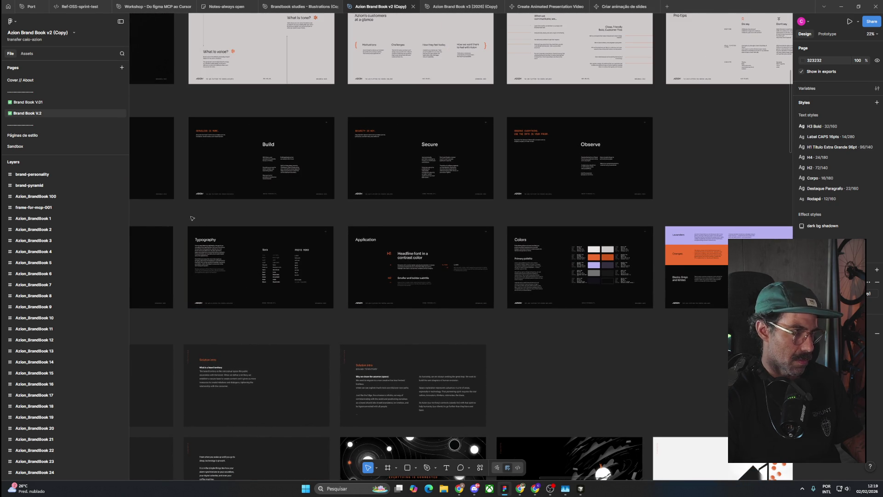
Step: Move the Typography, Application, Colors and palette slides below brand-personality, aligned to its right edge
click(378, 253)
scroll(378, 252, right, 2)
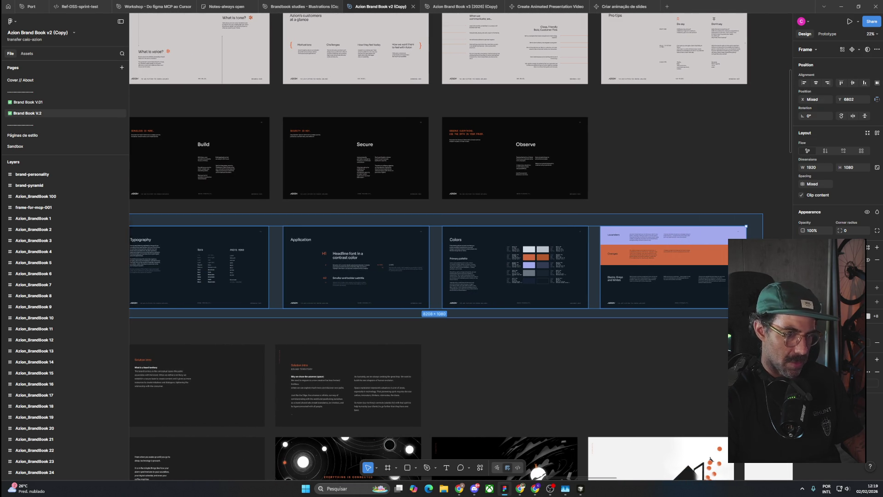
ctrl+scroll(688, 361, down, 3)
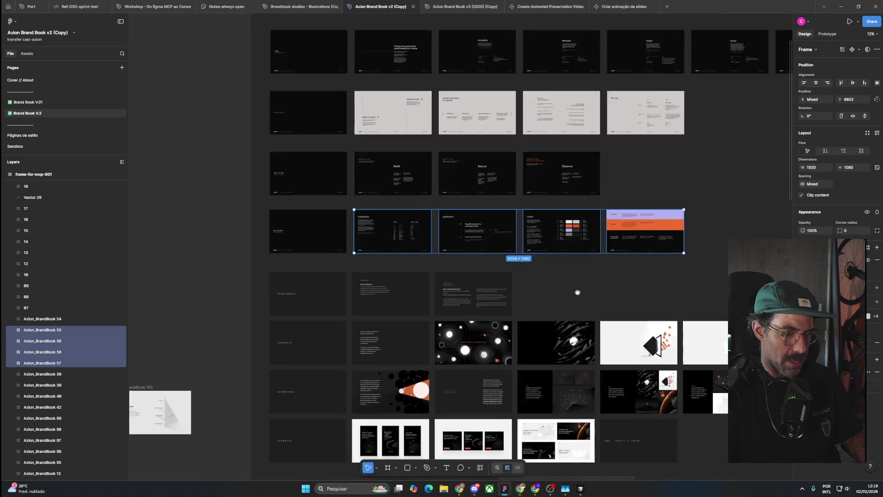
drag(591, 331, 511, 291)
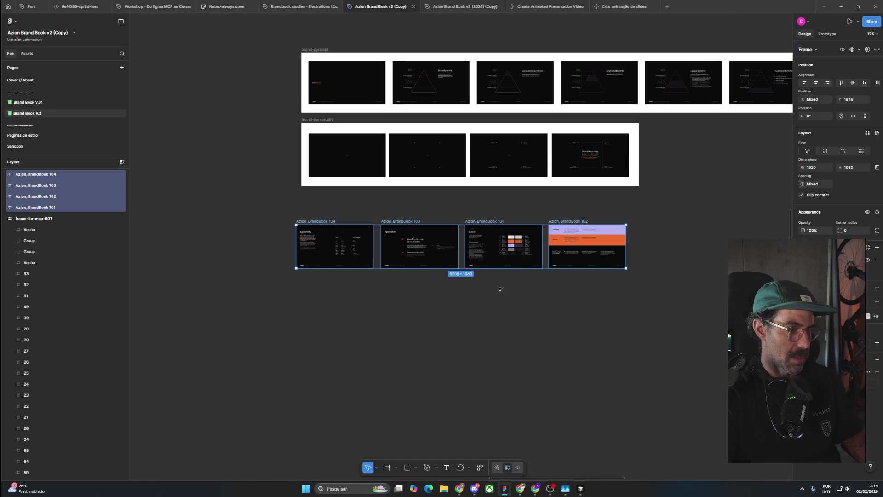
mouse_move(308, 222)
mouse_down()
mouse_move(321, 210)
mouse_move(642, 272)
mouse_up()
click(289, 201)
Step: Draw a frame around the four slides and name it brand-type-colors
key(f)
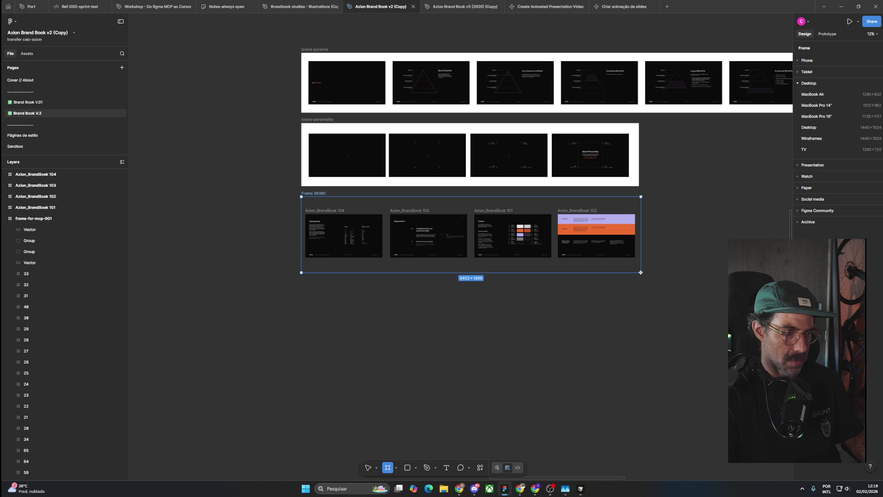
double_click(307, 193)
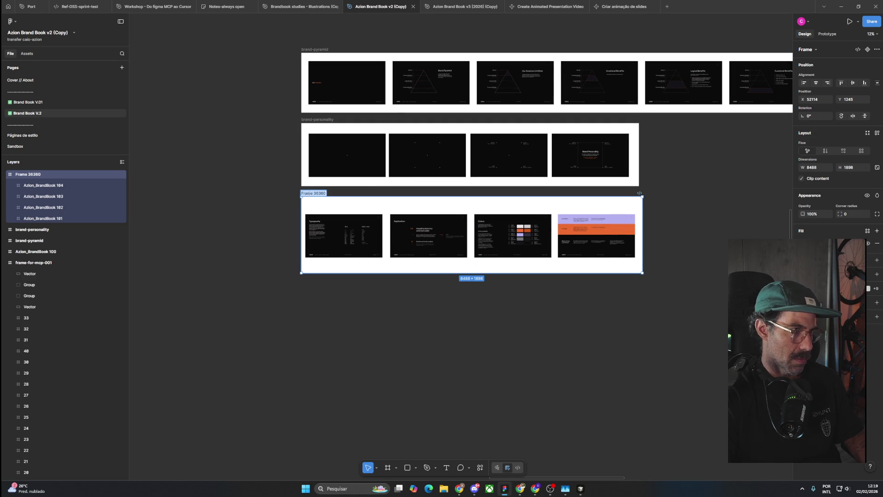
text(brand-)
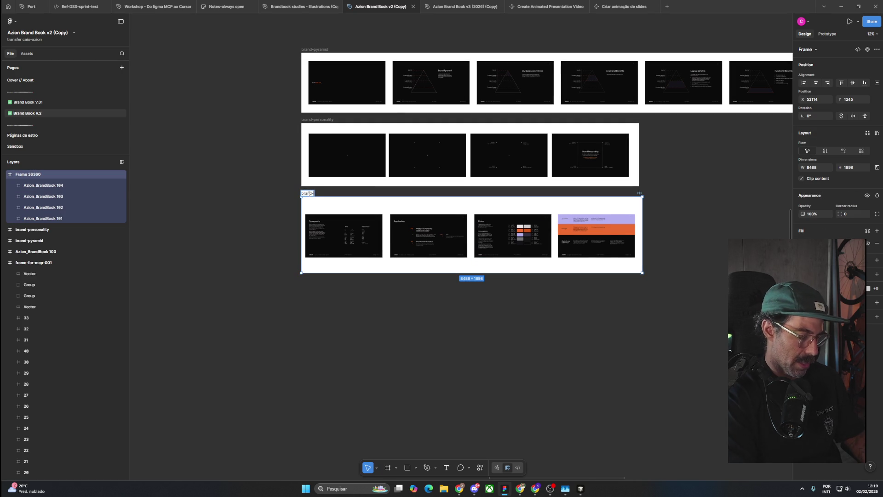
text(type-)
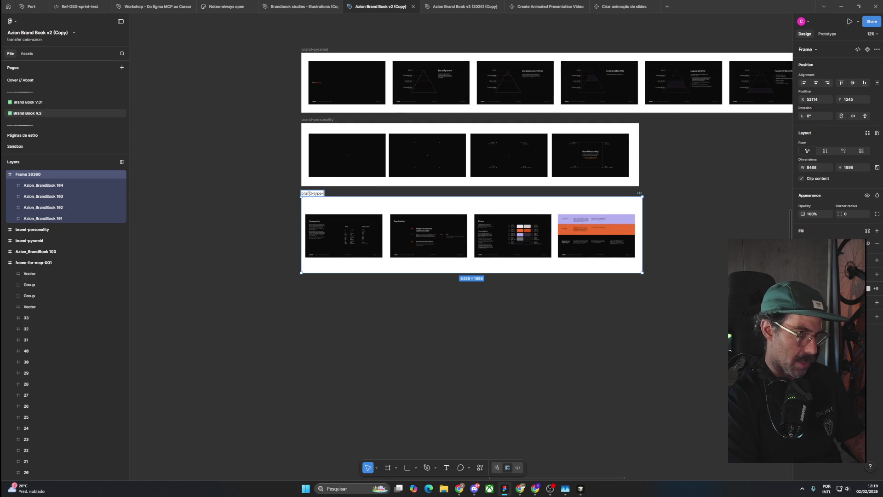
text(colors)
key(Return)
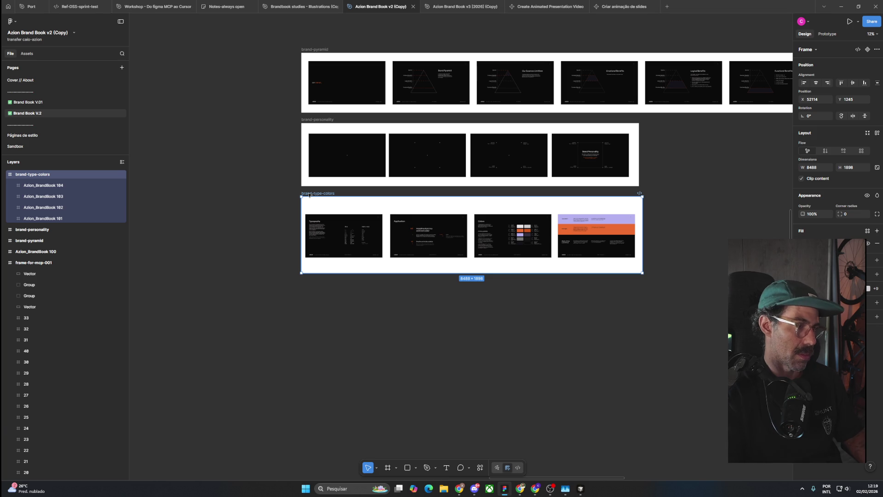
scroll(299, 220, up, 5)
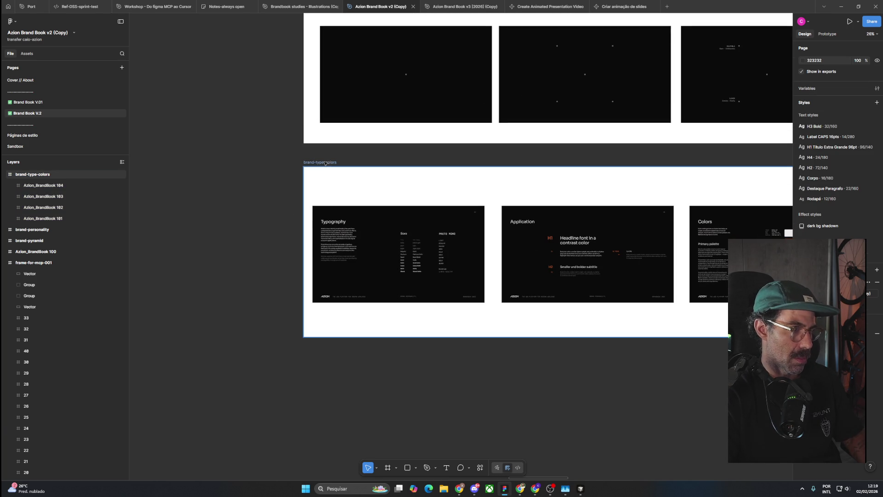
click(264, 205)
scroll(277, 276, up, 3)
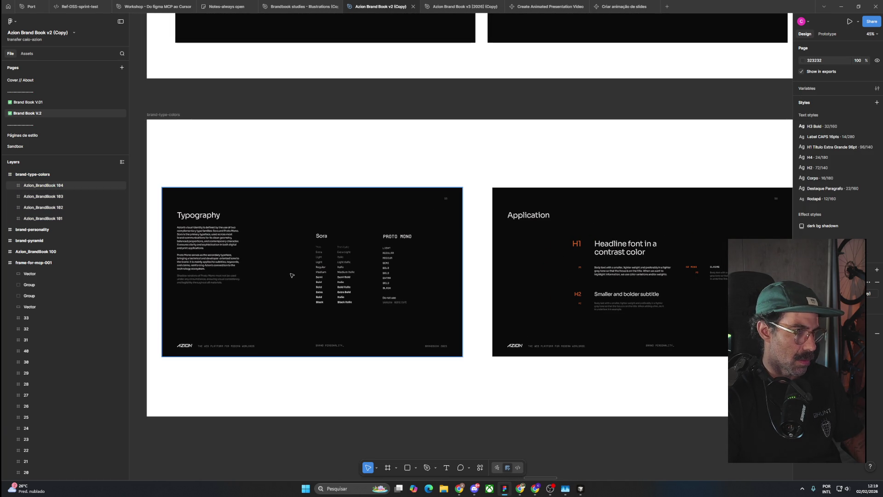
scroll(291, 275, down, 3)
scroll(276, 262, down, 2)
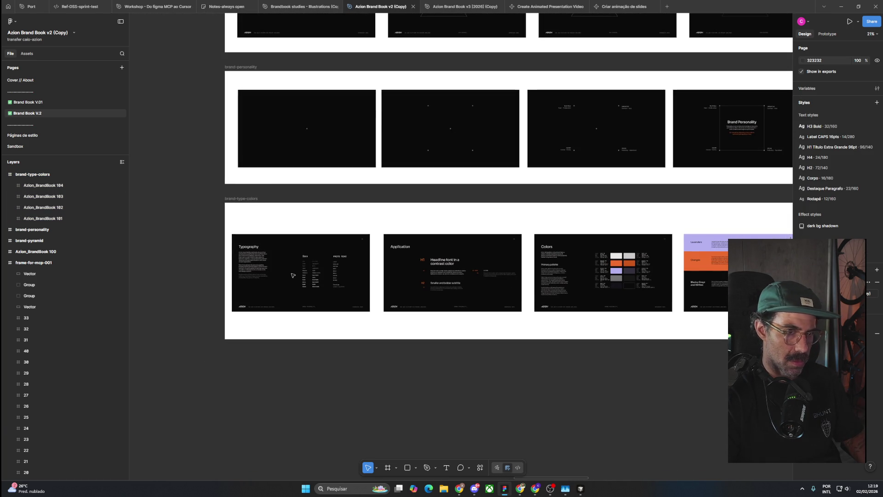
click(239, 201)
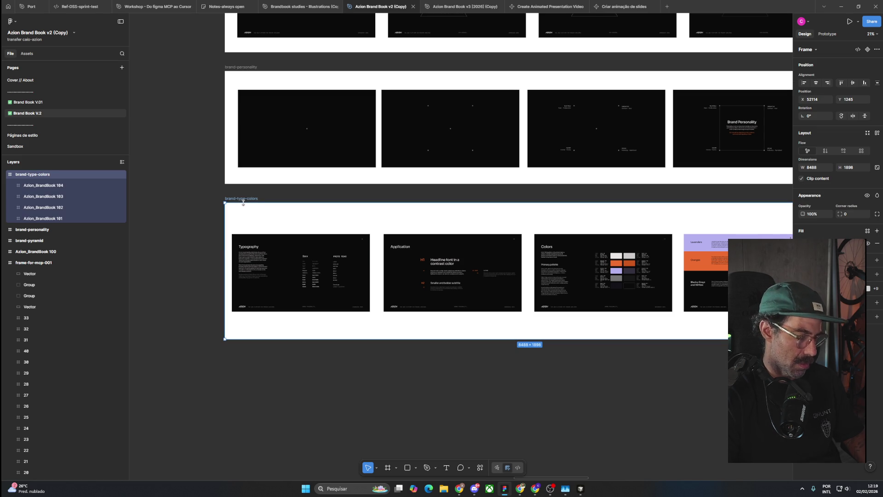
click(381, 375)
scroll(460, 363, right, 5)
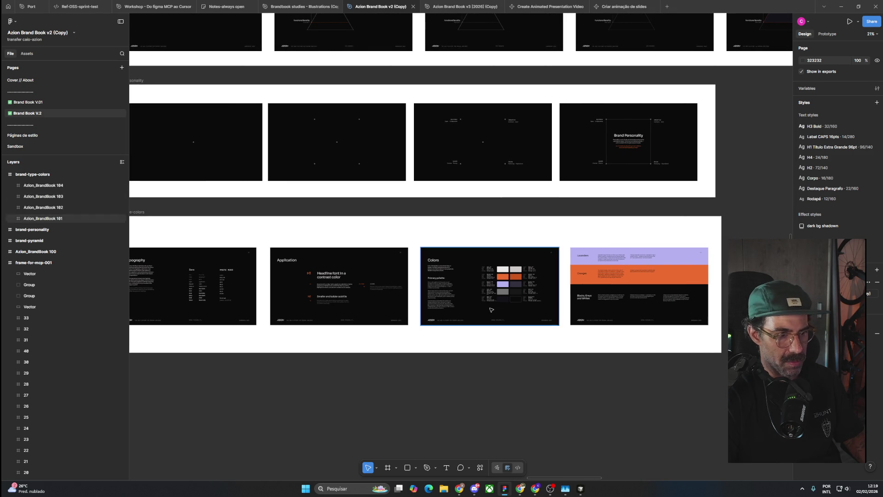
drag(314, 325, 505, 324)
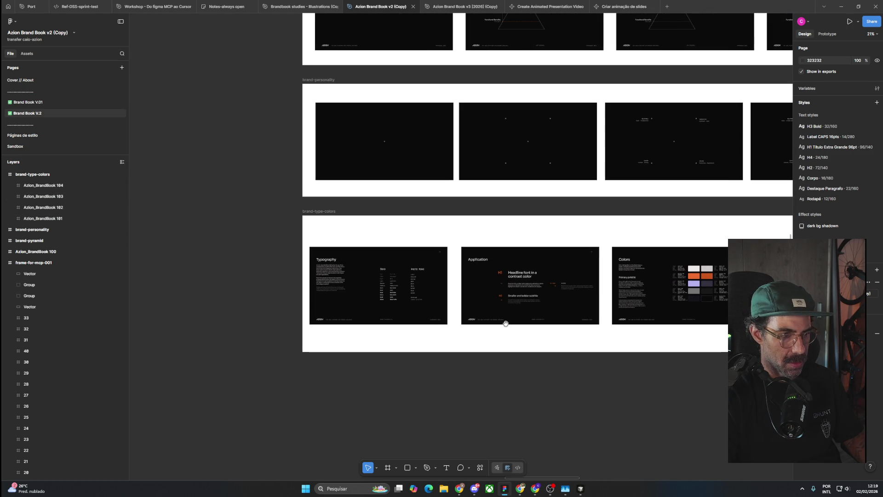
scroll(408, 288, up, 5)
scroll(409, 289, up, 5)
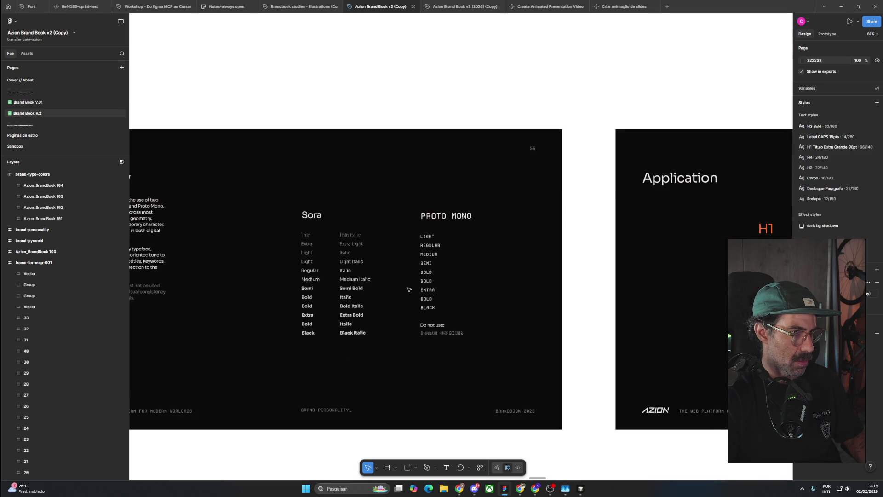
scroll(409, 289, up, 1)
scroll(409, 289, up, 2)
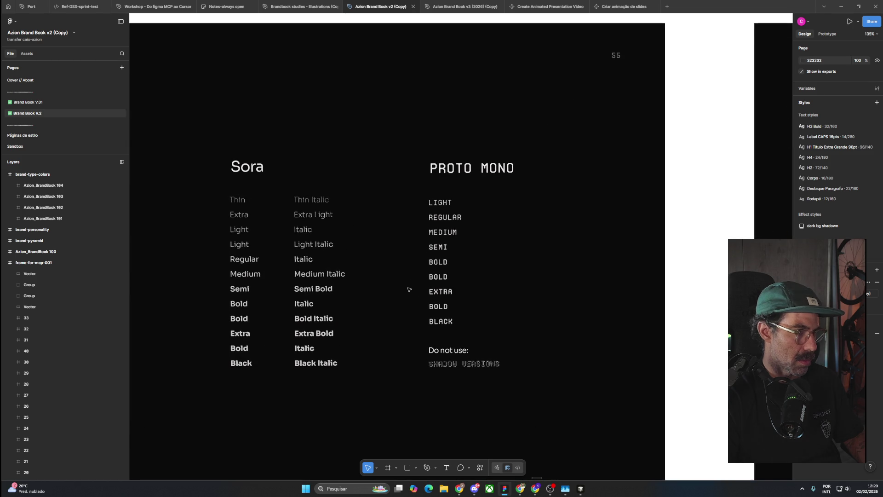
click(313, 269)
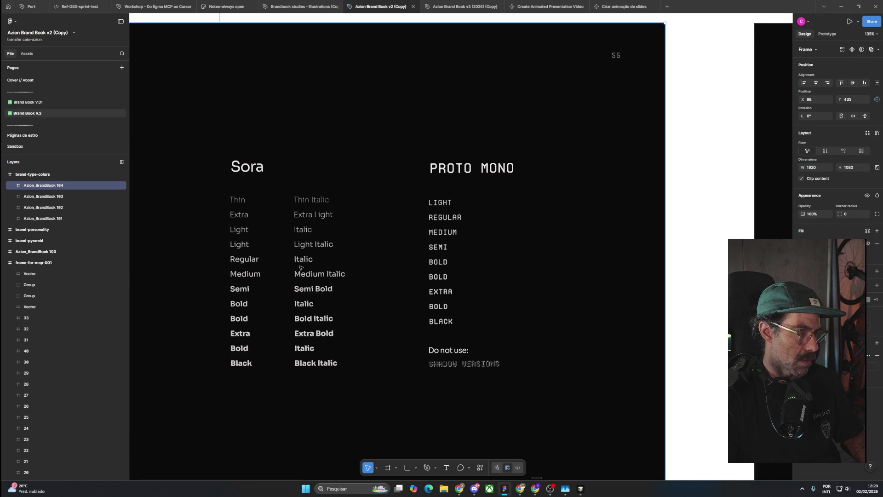
click(197, 274)
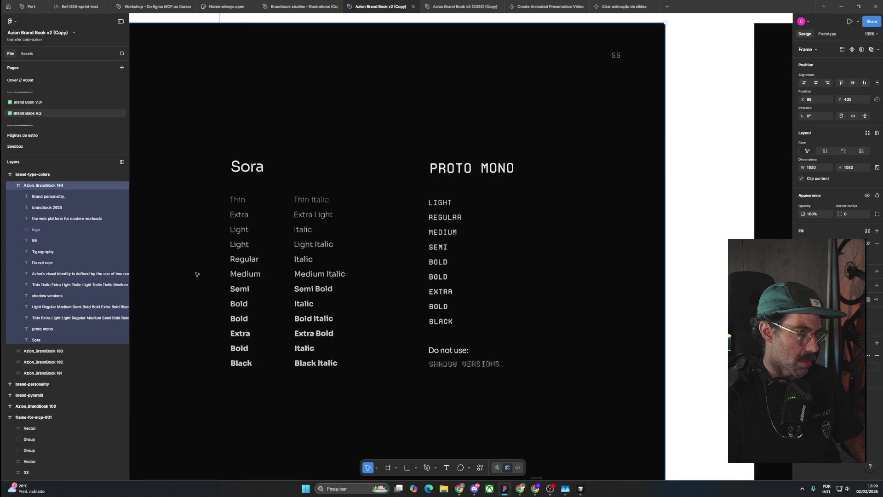
scroll(197, 274, down, 3)
scroll(197, 274, down, 1)
scroll(196, 274, up, 2)
scroll(196, 274, up, 1)
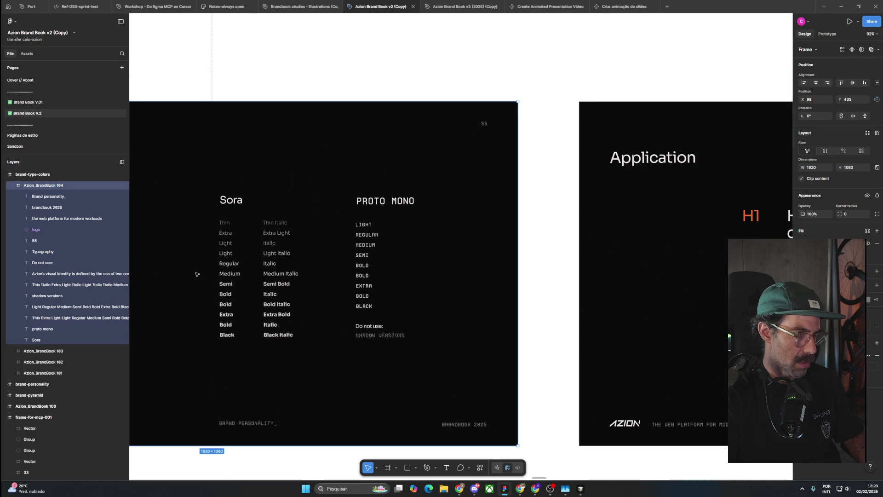
scroll(197, 274, down, 1)
scroll(197, 274, down, 2)
scroll(197, 274, up, 3)
scroll(285, 272, up, 1)
key(shift+2)
scroll(408, 284, down, 2)
click(440, 224)
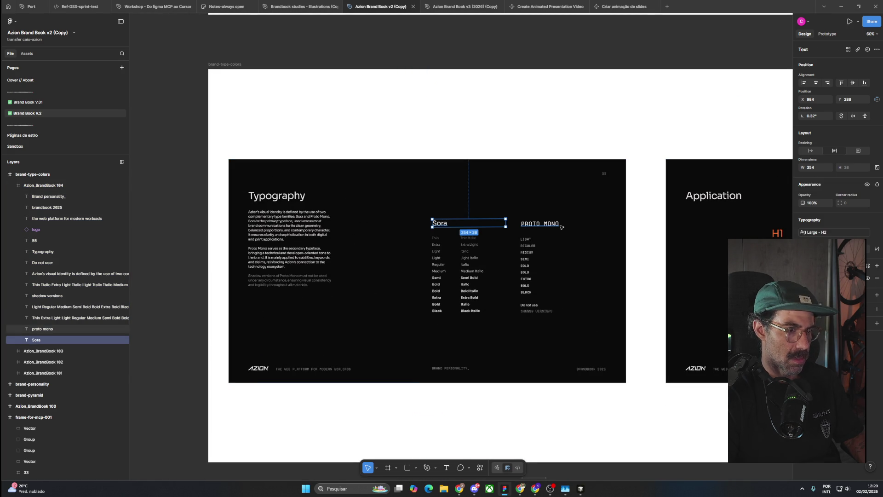
shift+click(539, 224)
shift+click(527, 266)
key(Escape)
key(Escape)
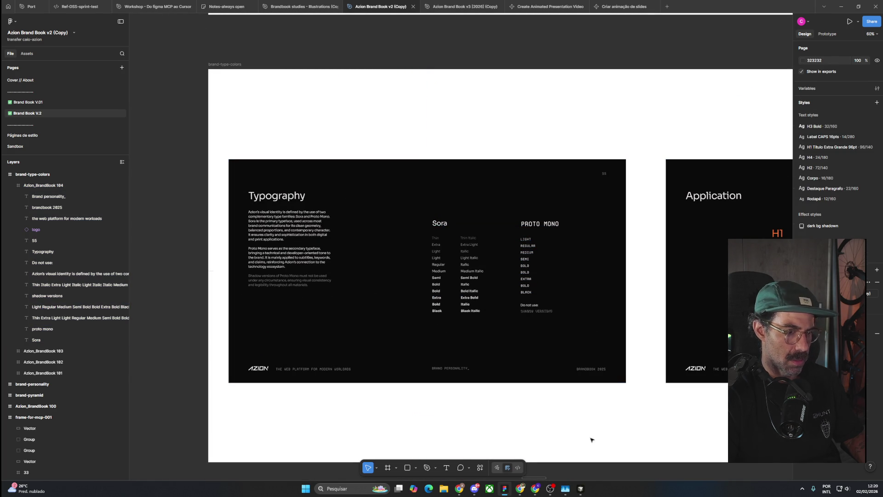
scroll(506, 396, right, 5)
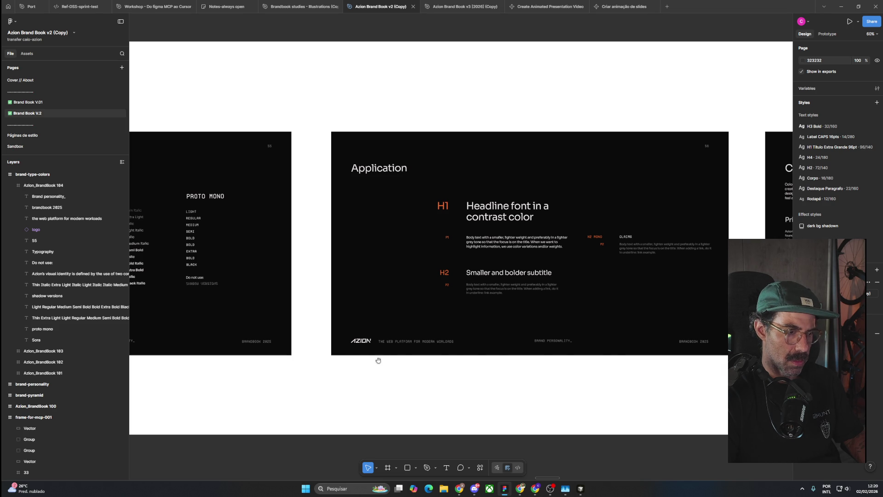
Step: Center the Colors slide and inspect its intro paragraph
drag(660, 388, 221, 375)
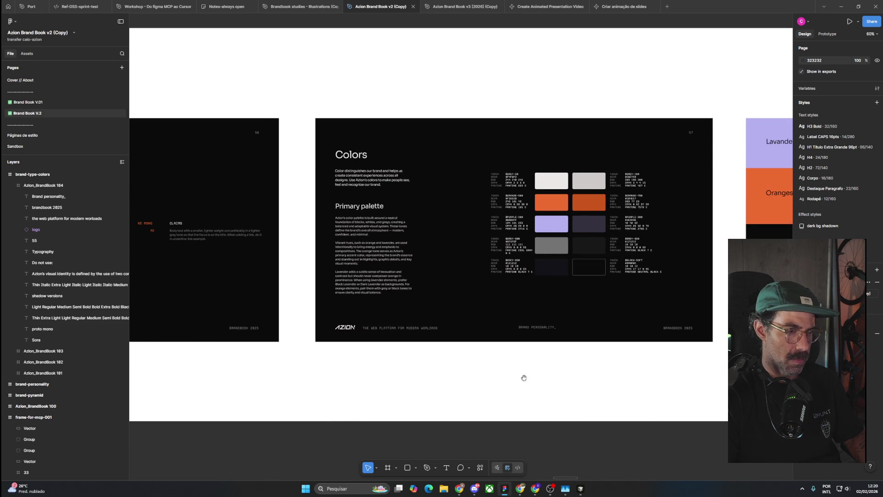
scroll(386, 377, right, 3)
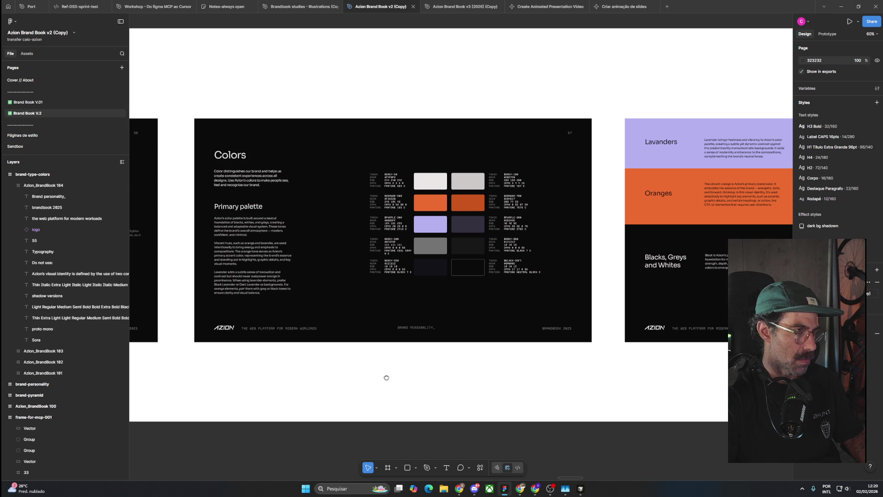
click(219, 173)
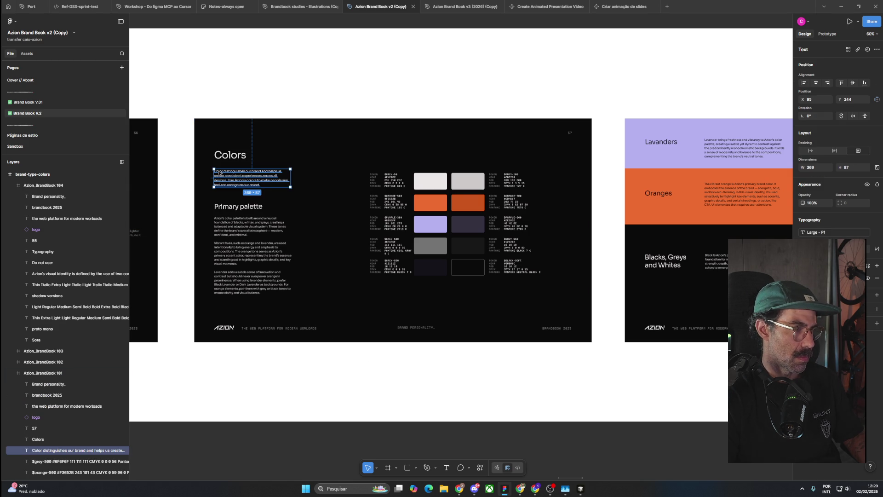
scroll(251, 254, down, 3)
click(375, 373)
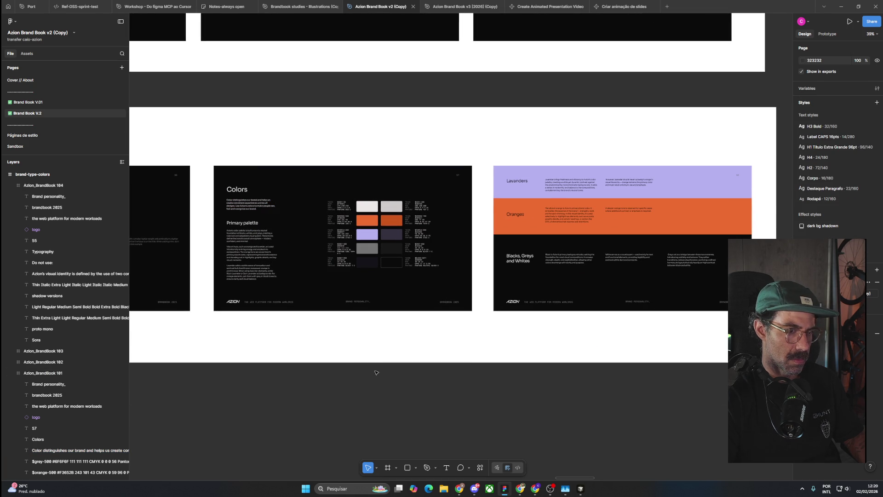
Step: Select the brand-type-colors frame and switch to the Create Animated Presentation Video file
scroll(438, 337, up, 3)
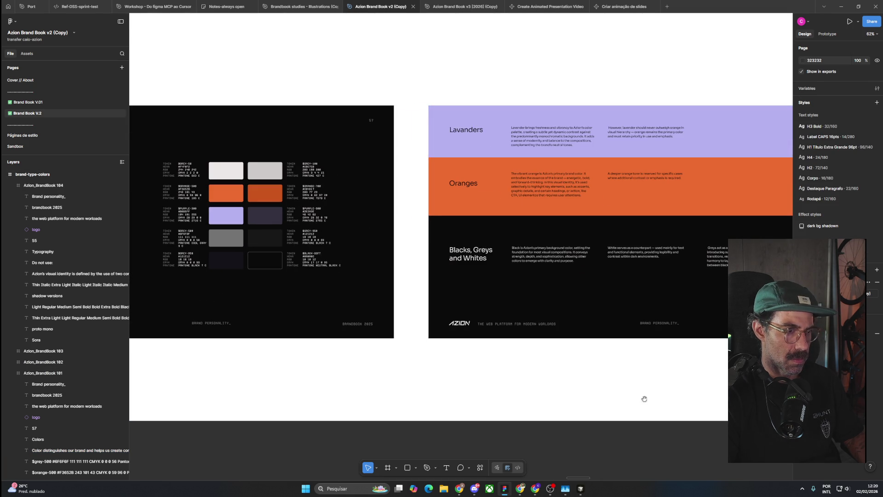
scroll(474, 416, up, 2)
scroll(501, 381, up, 3)
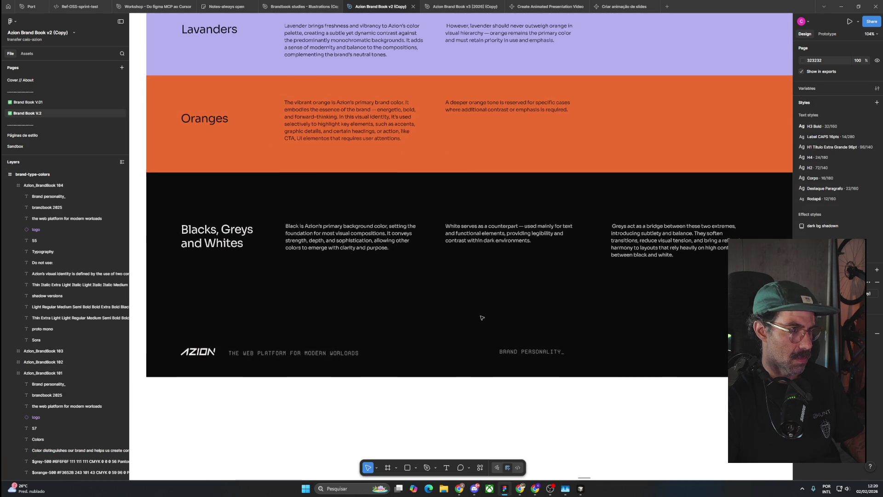
scroll(485, 278, up, 2)
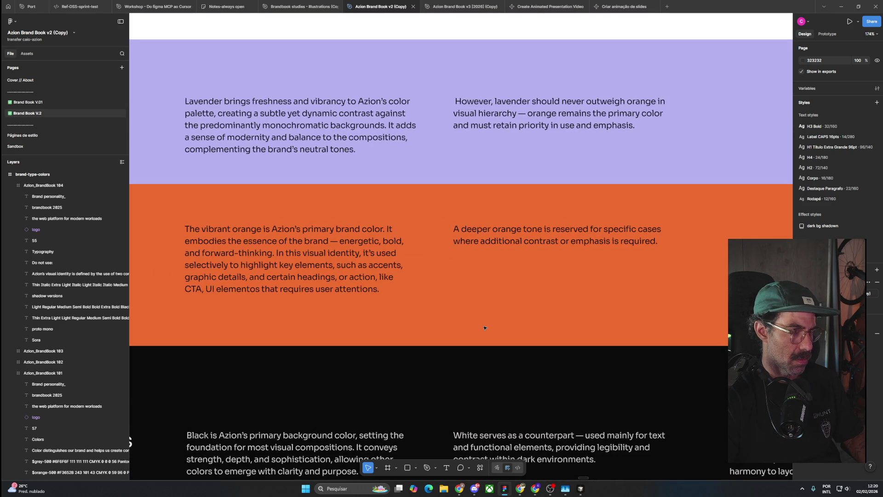
scroll(483, 326, down, 2)
scroll(484, 327, down, 2)
scroll(460, 327, down, 6)
scroll(621, 332, left, 5)
scroll(620, 332, down, 1)
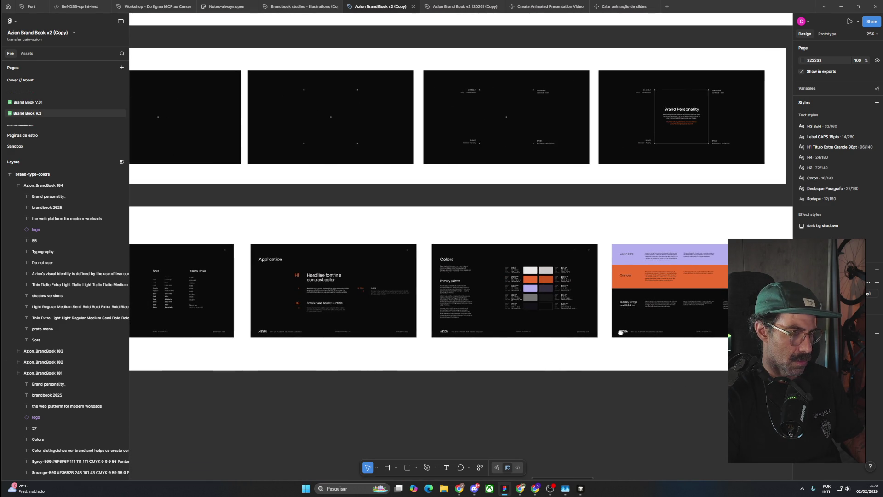
scroll(620, 332, left, 5)
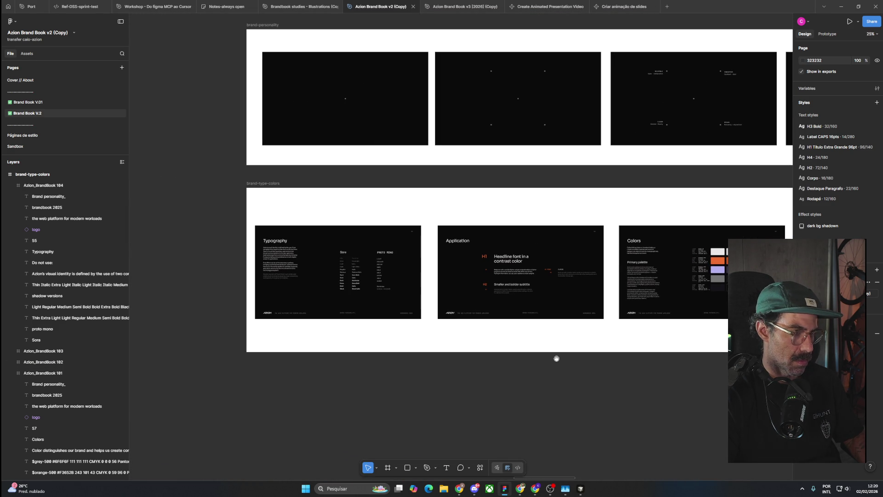
click(258, 184)
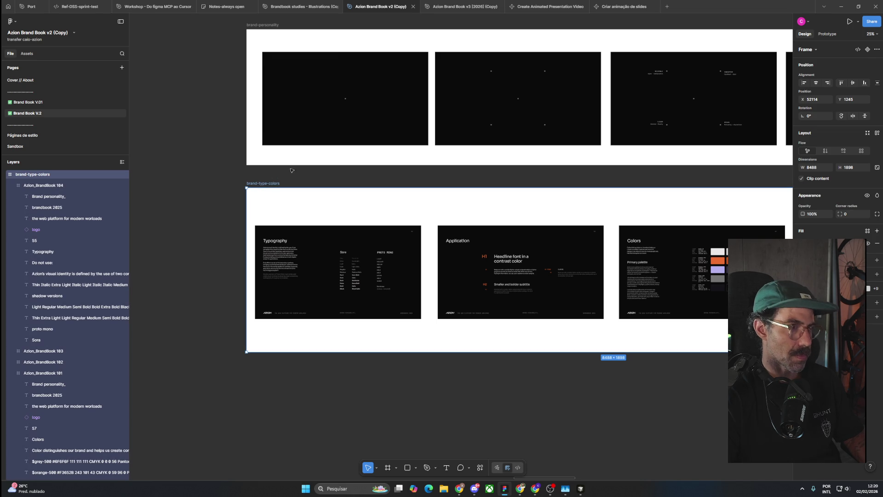
click(554, 7)
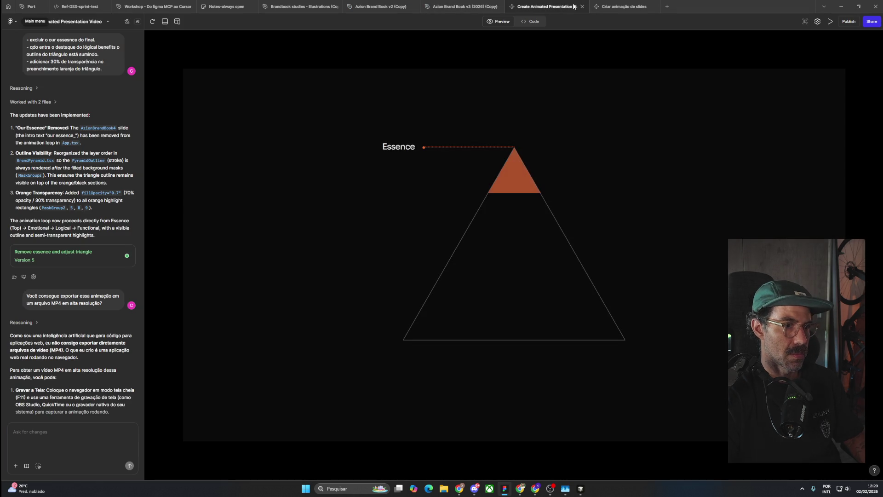
Step: In Criar animação de slides, ask to continue the same patterns for the next slides, pasting an image
click(601, 8)
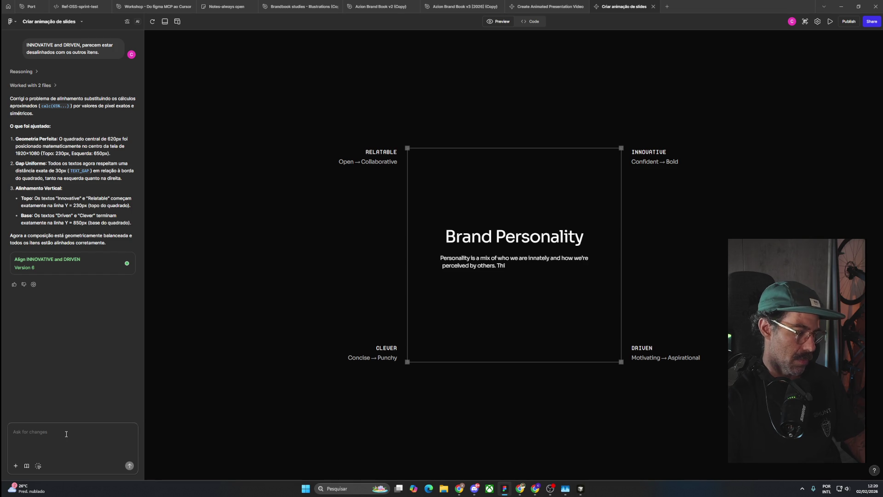
text(ótimo, ago)
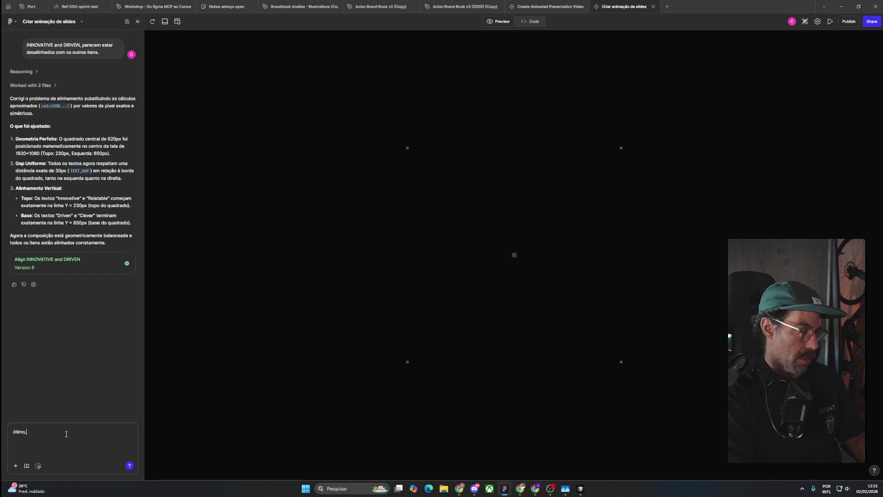
text(ra continu)
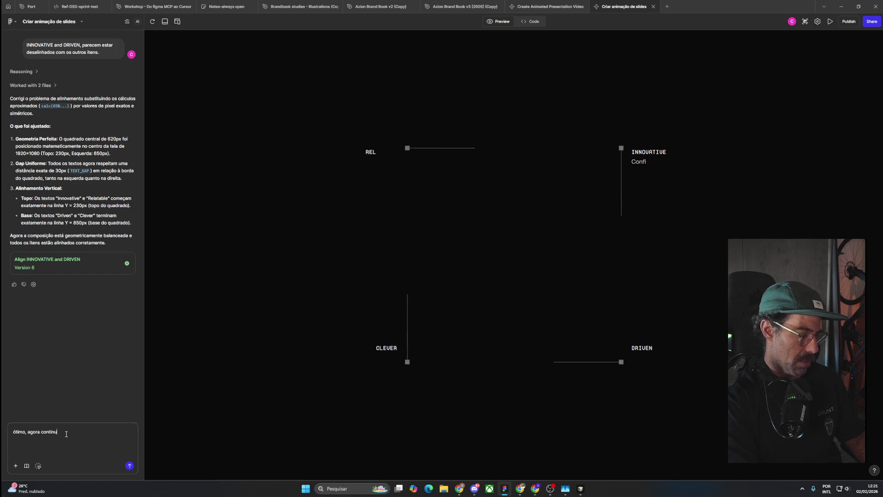
text(ando, mantenha)
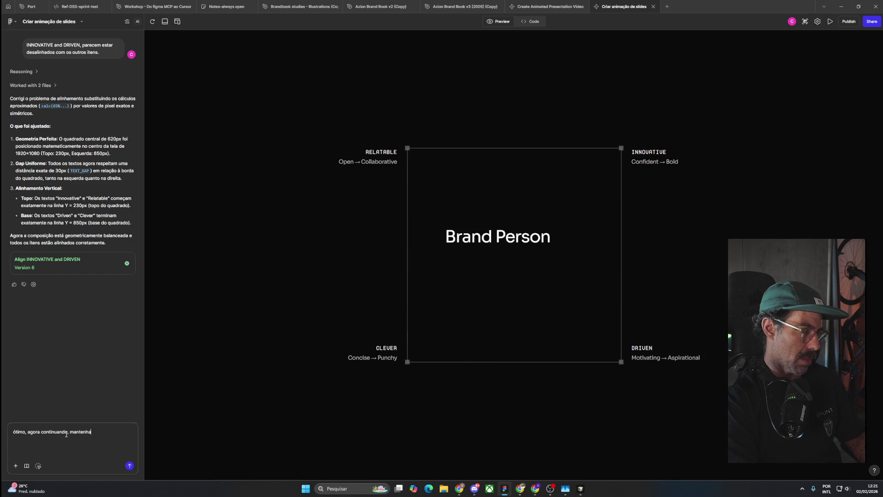
text( os mesmos padrões e ritmos, )
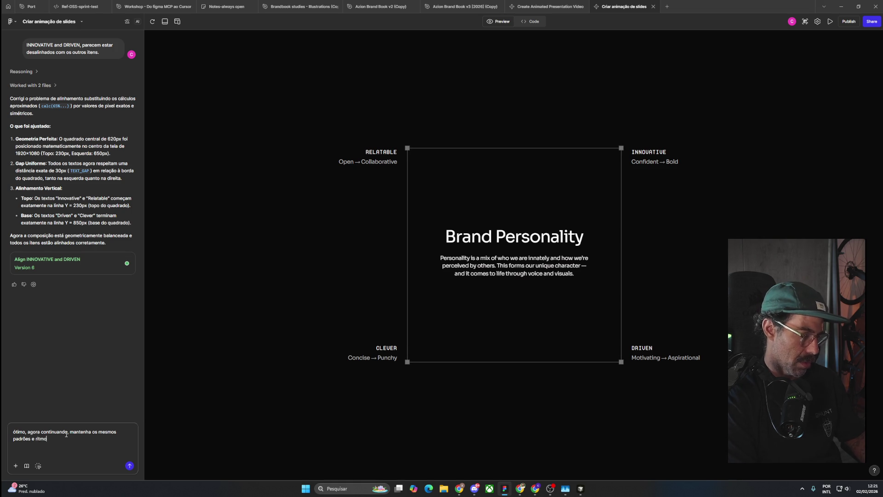
text(mas)
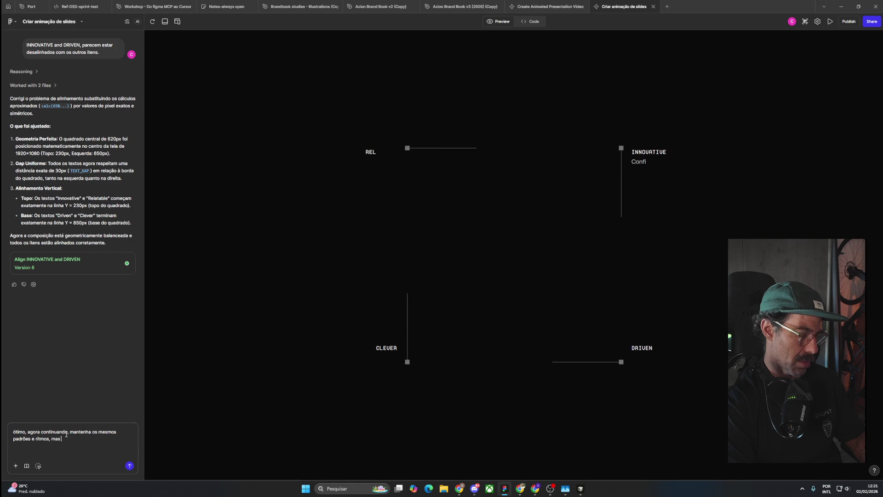
text( faã a)
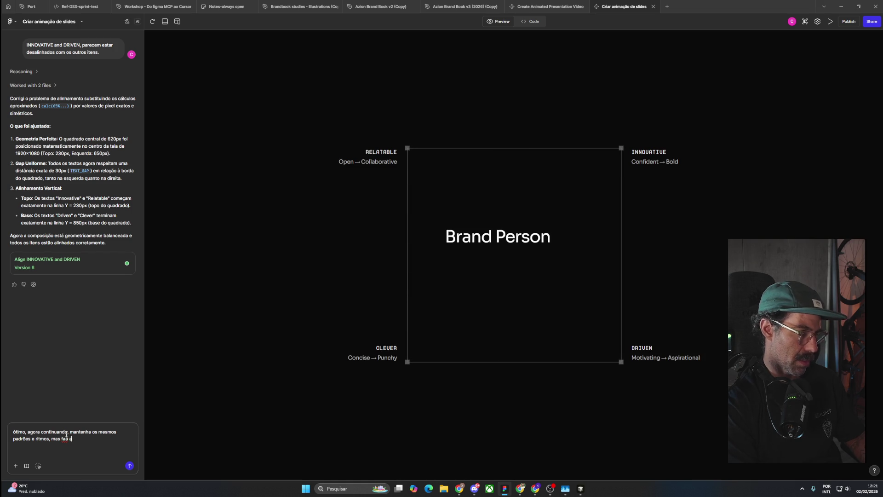
key(BackSpace)
key(BackSpace)
key(BackSpace)
text(ça sequ)
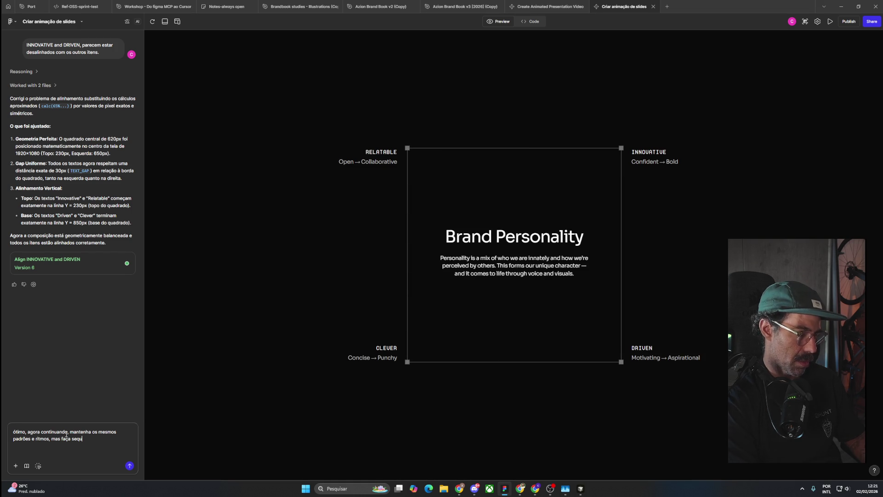
text(ência para os pr)
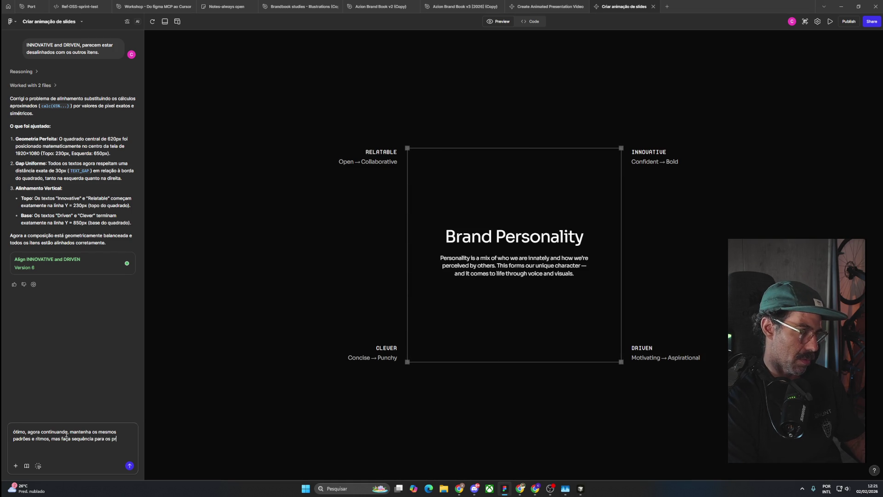
text(óximos )
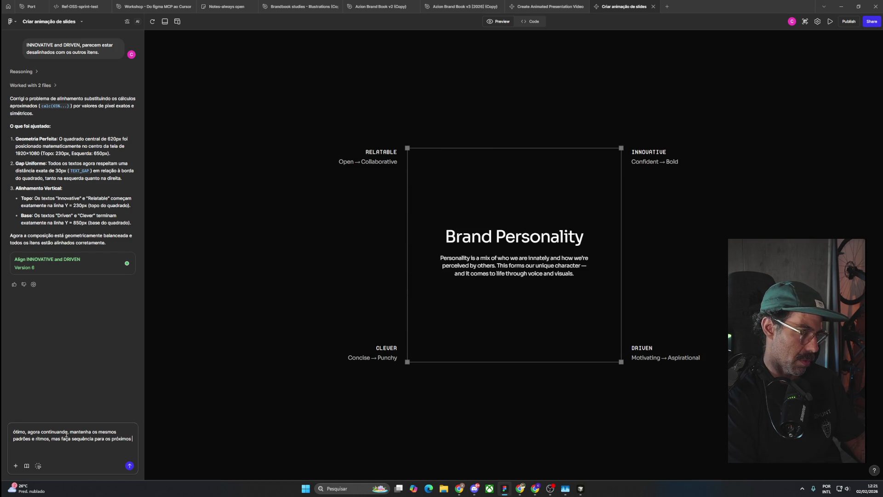
text(slides anexados.)
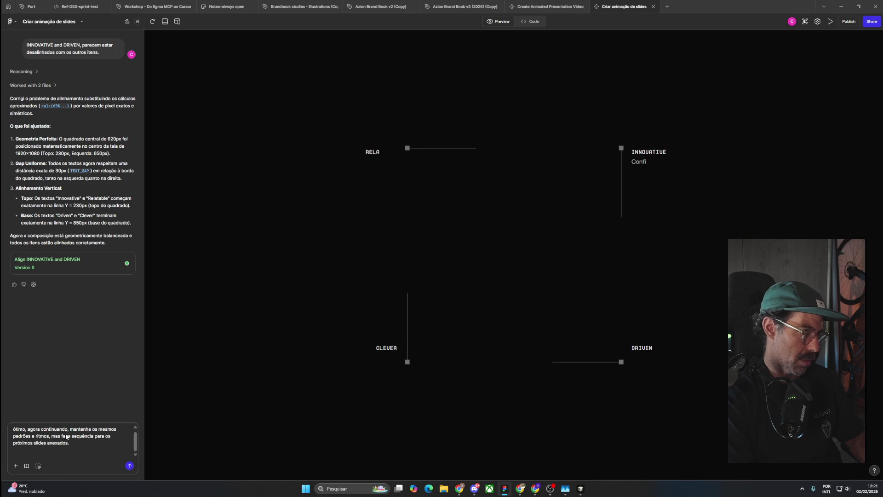
key(ctrl+v)
Step: Glance at the Pinterest gallery, then open the Azion Brand Book v3 file
key(alt+Tab)
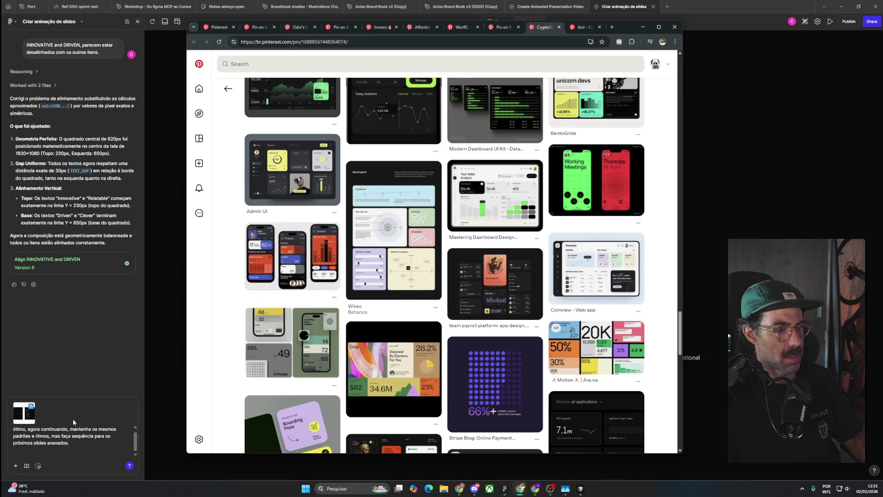
key(alt+Tab)
click(526, 11)
click(478, 8)
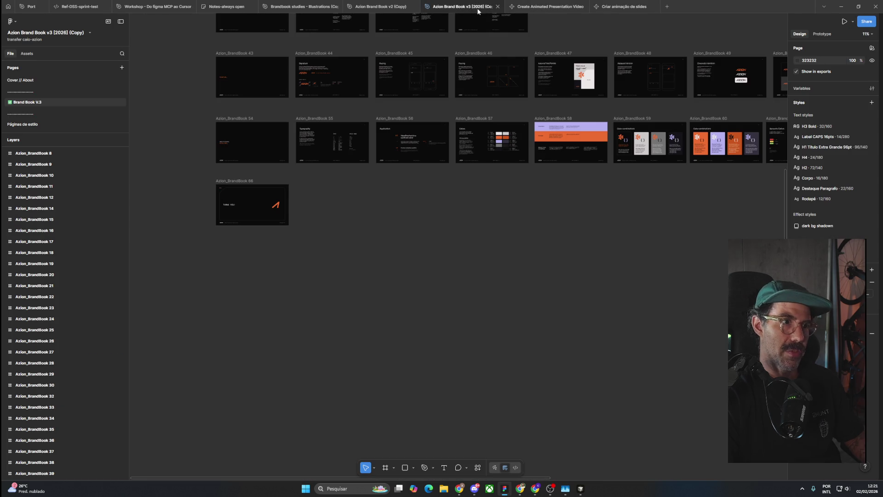
Step: Open the Azion Brand Book v2 (Copy) file and bring the slide rows into view
click(547, 6)
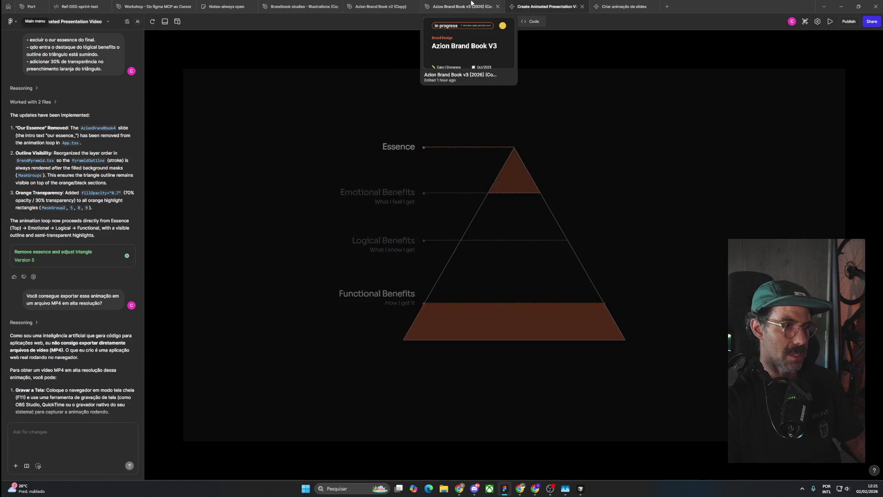
click(381, 7)
click(215, 189)
drag(407, 347, 412, 383)
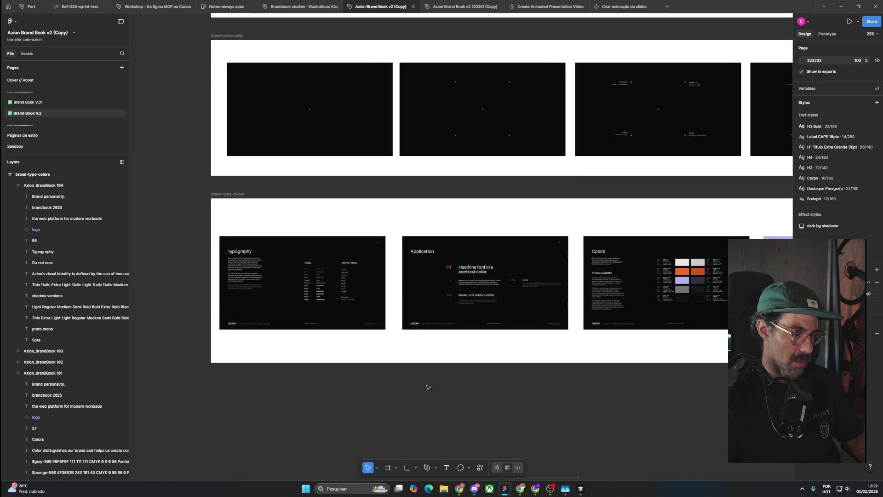
scroll(308, 312, up, 5)
scroll(299, 304, left, 3)
scroll(391, 295, left, 3)
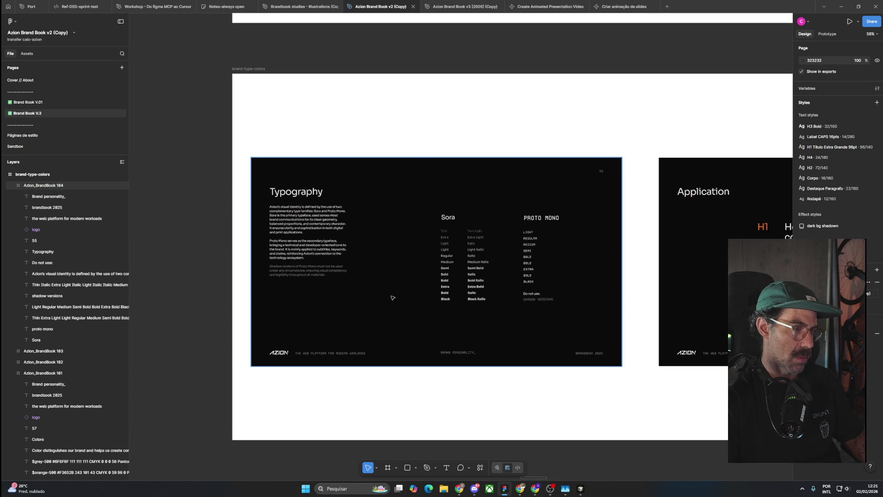
scroll(441, 304, right, 5)
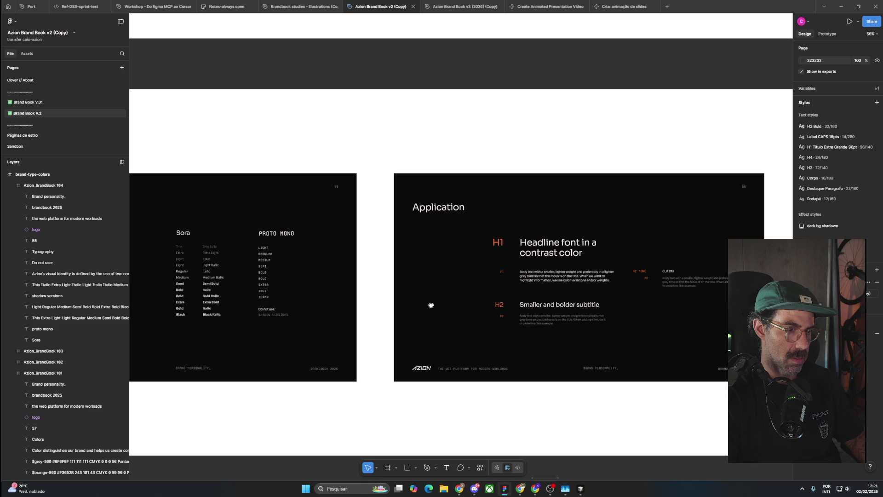
Step: Pan through the Colors and Lavenders/Oranges slides, then bring the Pinterest window forward
drag(629, 290, 225, 286)
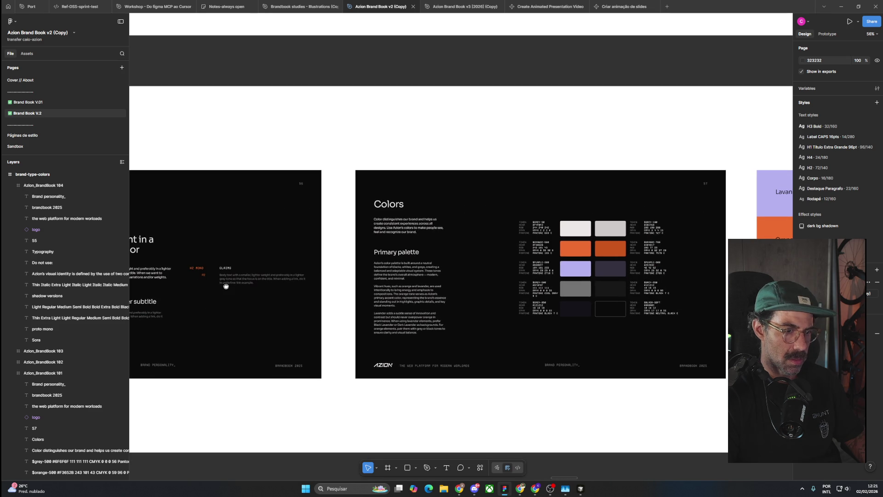
scroll(533, 299, up, 5)
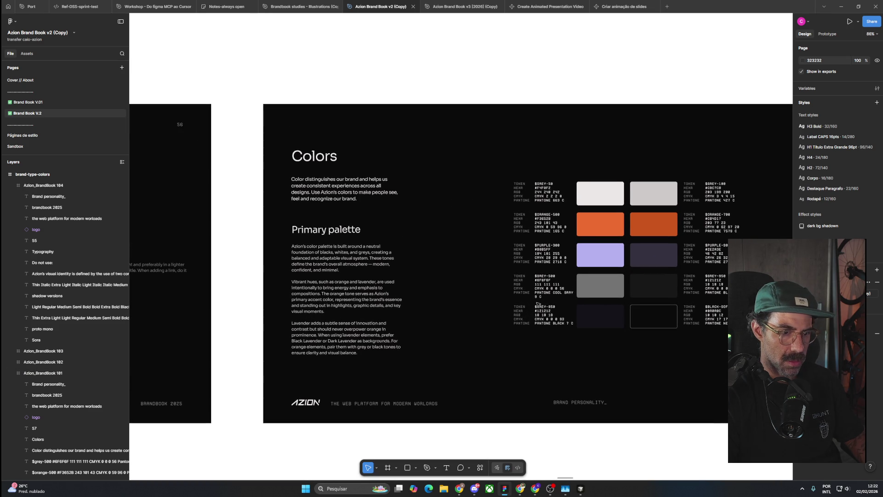
scroll(537, 303, down, 4)
drag(679, 282, 306, 285)
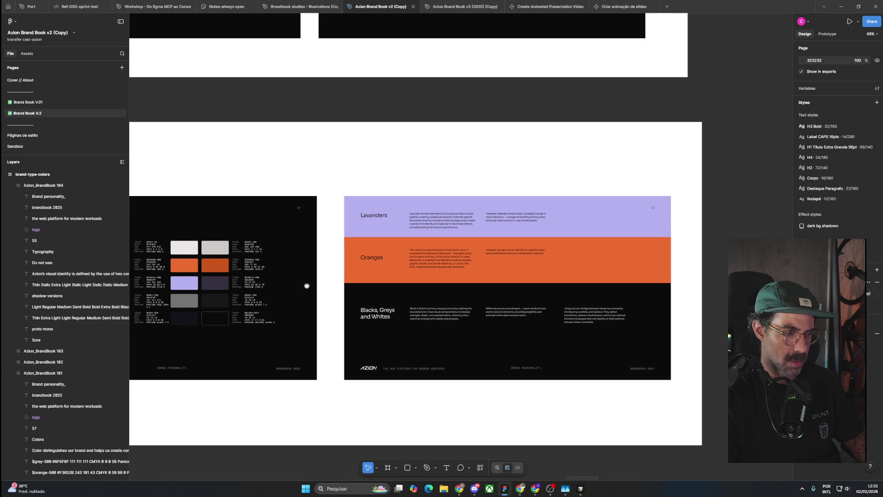
key(alt+Tab)
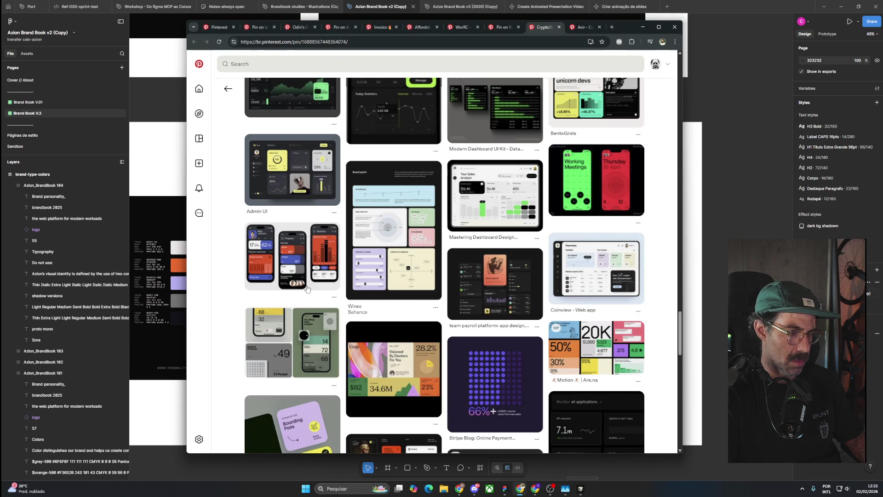
Step: Send the continue-the-sequence request with attached slides in the Criar animação de slides chat
key(alt+Tab)
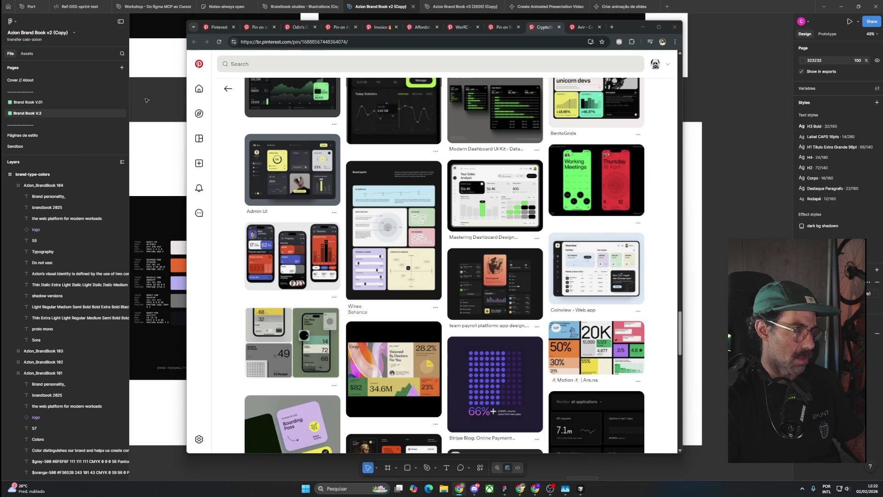
click(146, 98)
click(548, 7)
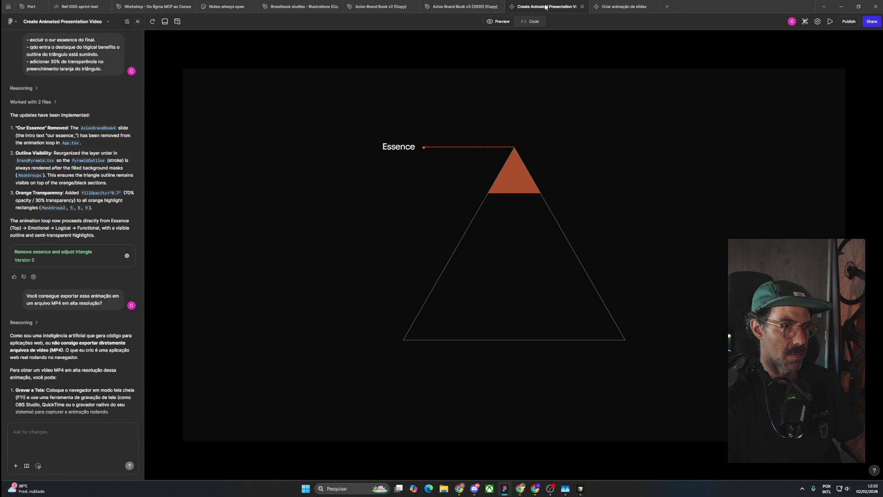
click(605, 5)
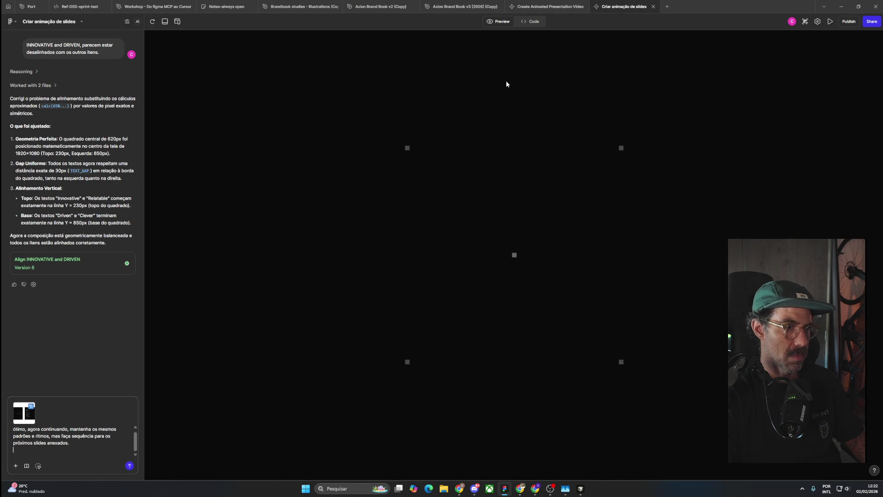
click(129, 466)
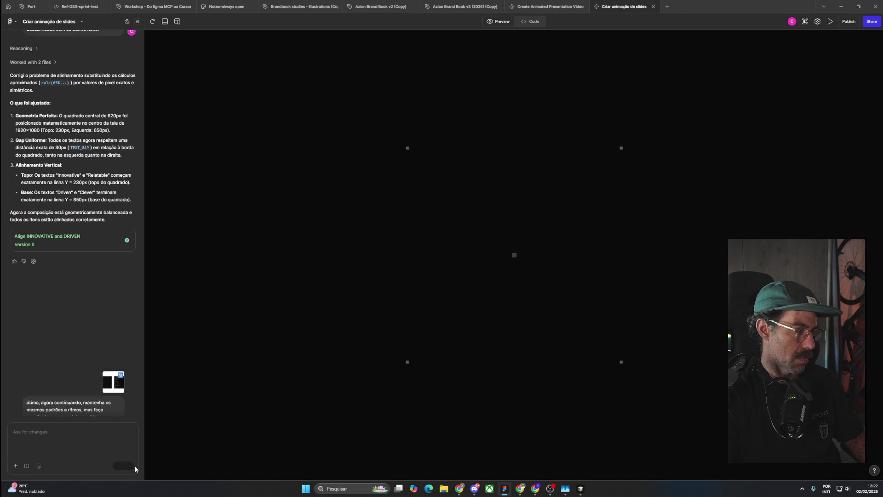
Step: Bring the Pinterest browser window back to the front
key(alt+Tab)
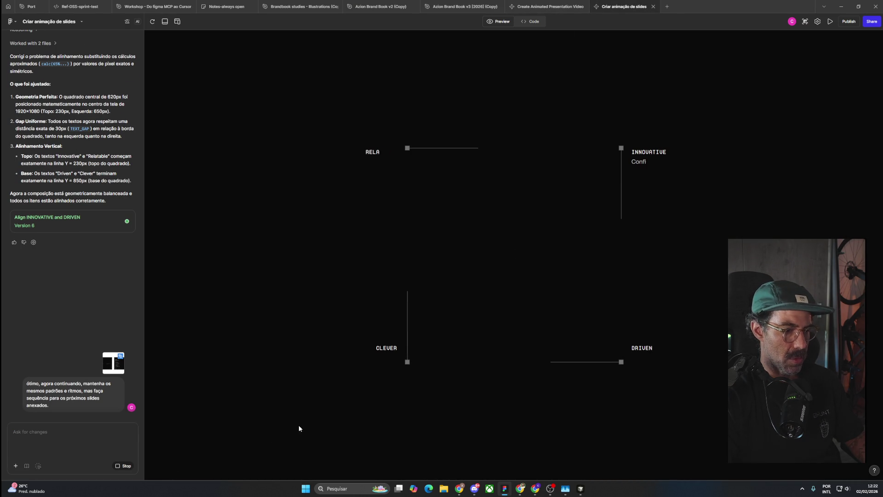
key(alt+Tab)
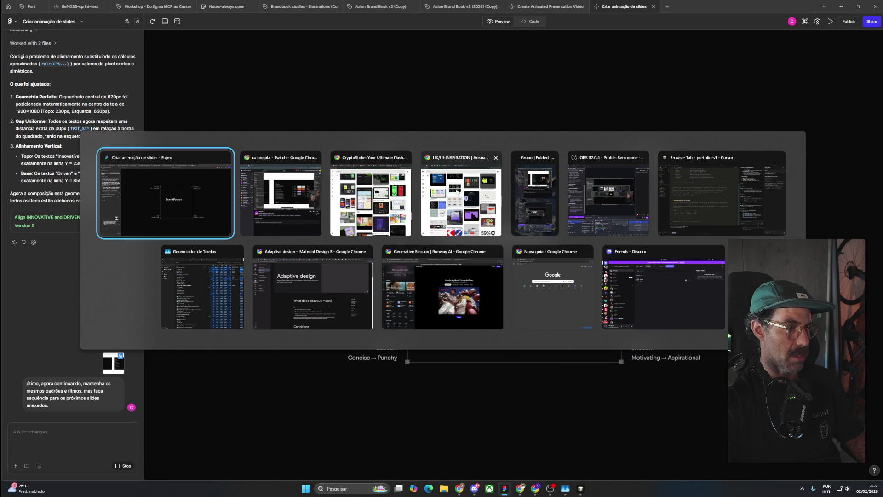
click(349, 194)
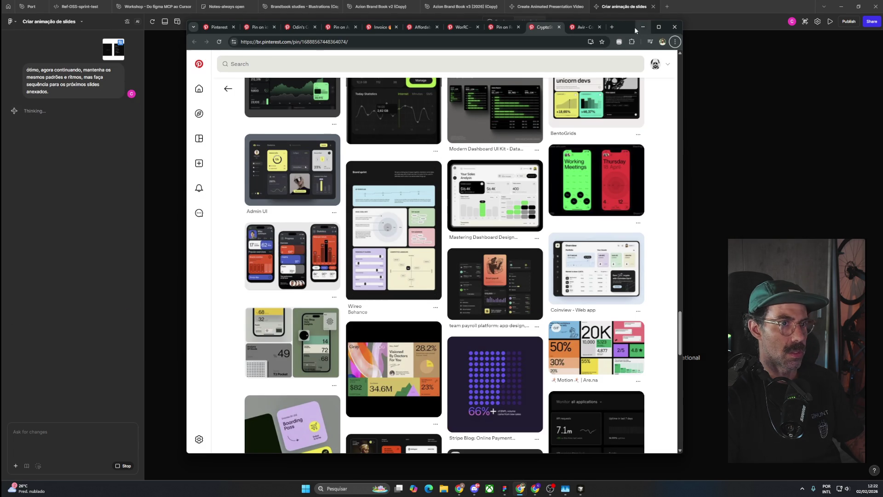
Step: Move the Pinterest window down and left, then return to the Pinterest home feed
drag(634, 28, 547, 39)
key(alt+Tab)
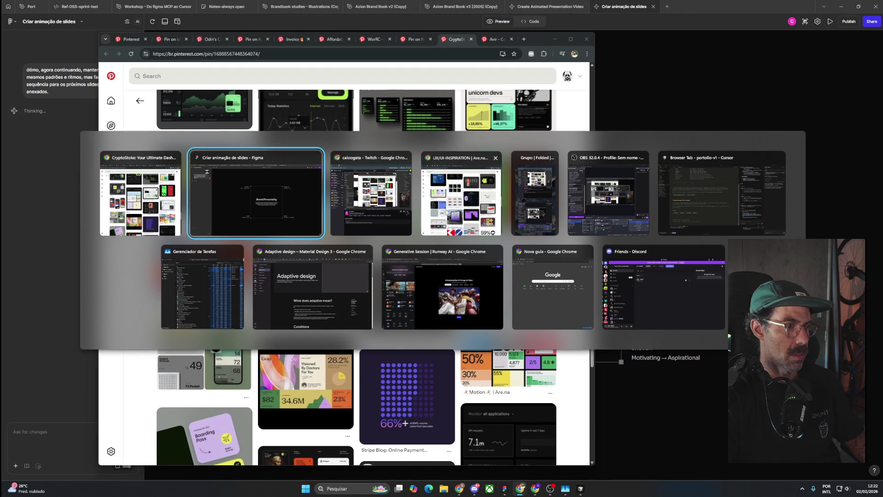
key(Escape)
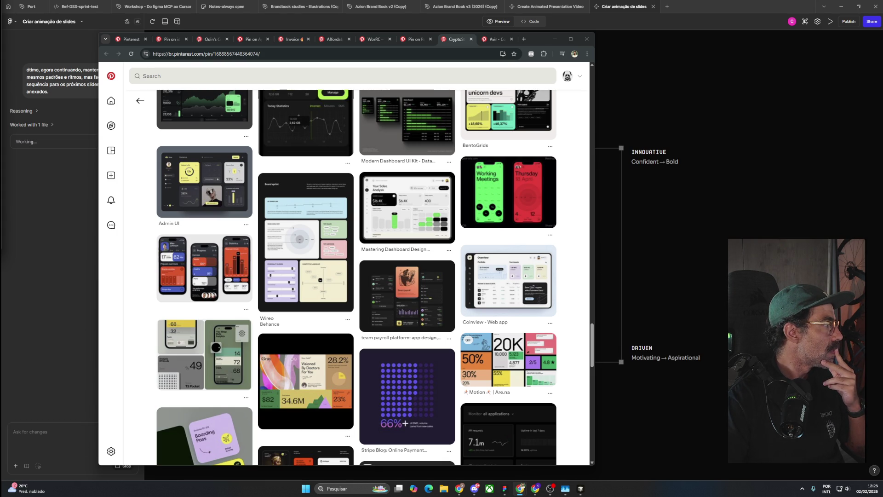
scroll(125, 119, up, 5)
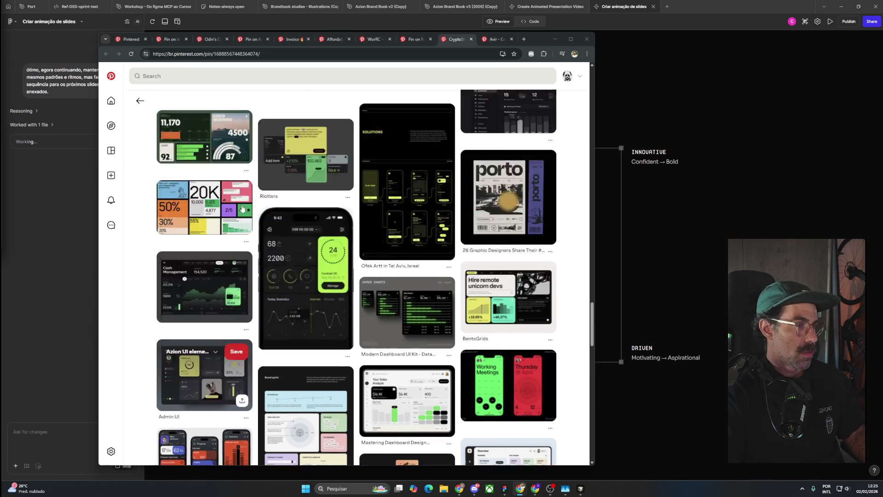
scroll(125, 119, up, 5)
click(111, 100)
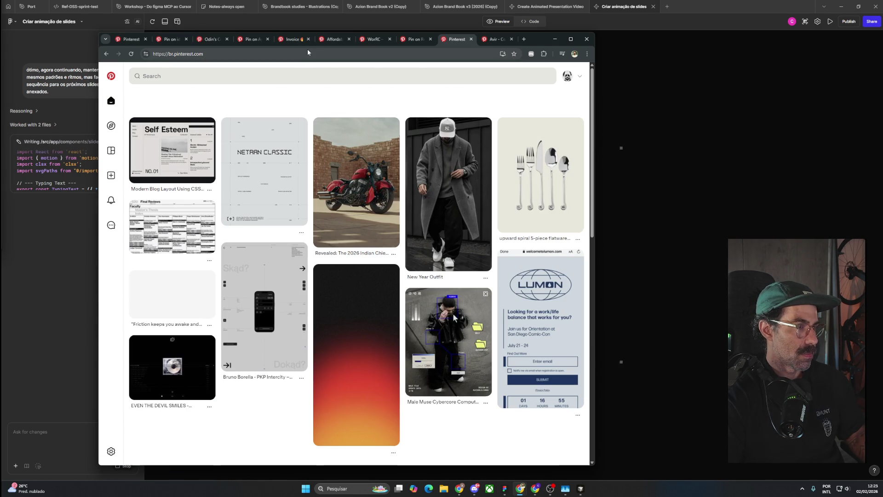
Step: Open the Avir Brand Identity & Website Design pin and save it to the Port-ref board
click(488, 41)
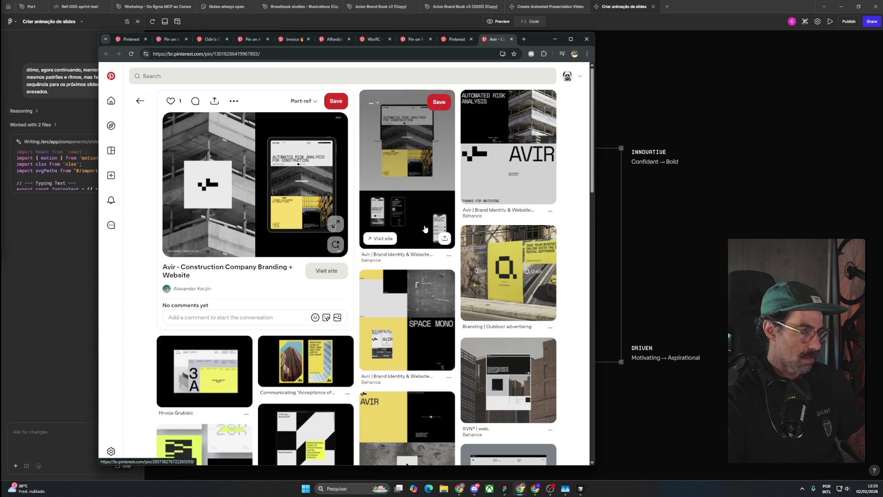
scroll(323, 351, down, 4)
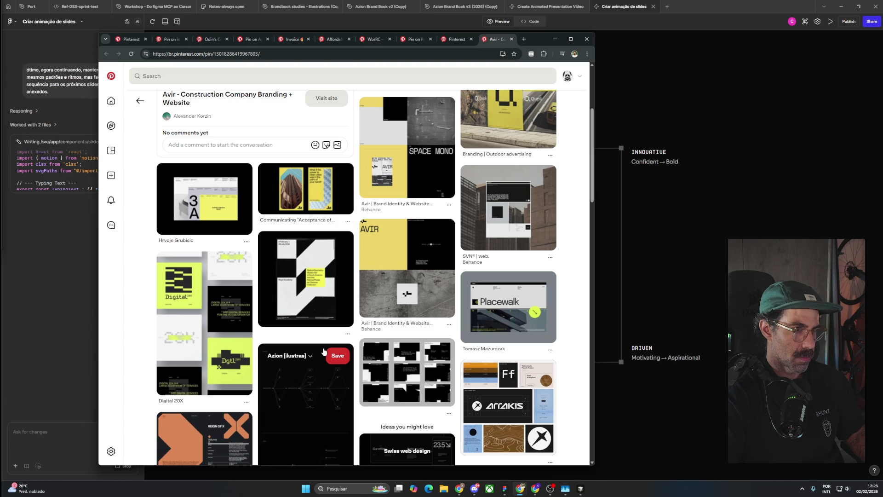
click(422, 155)
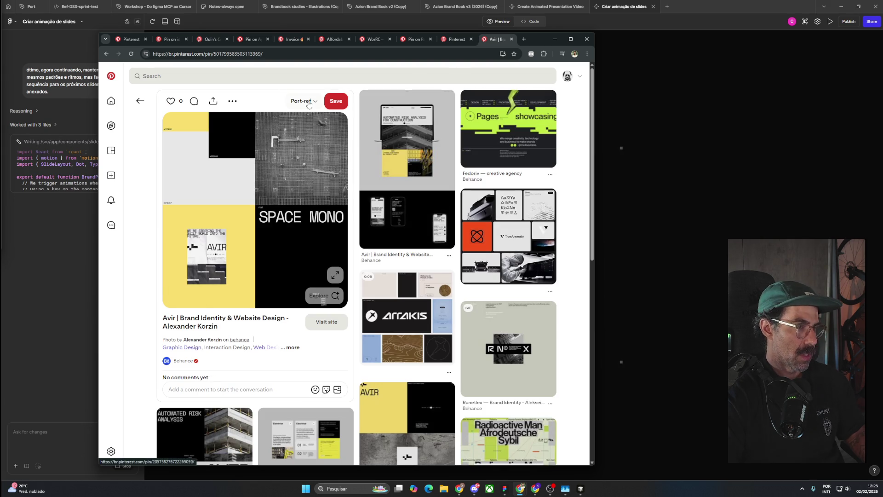
click(309, 102)
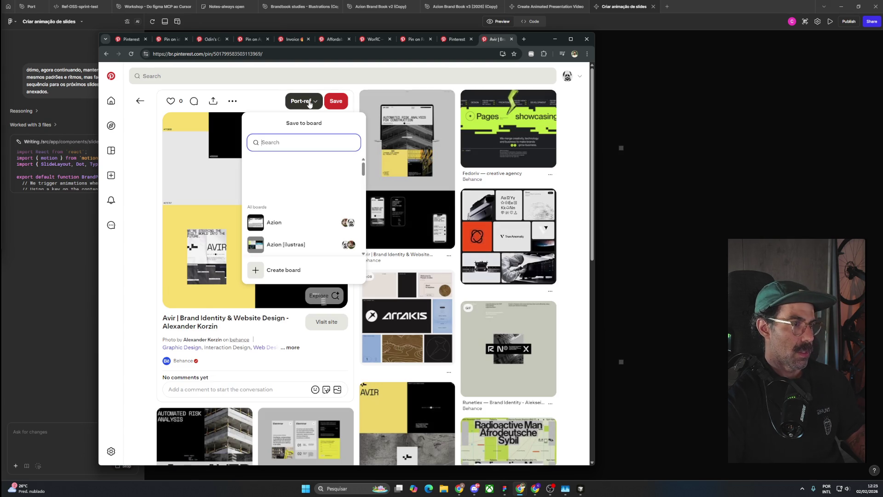
click(339, 103)
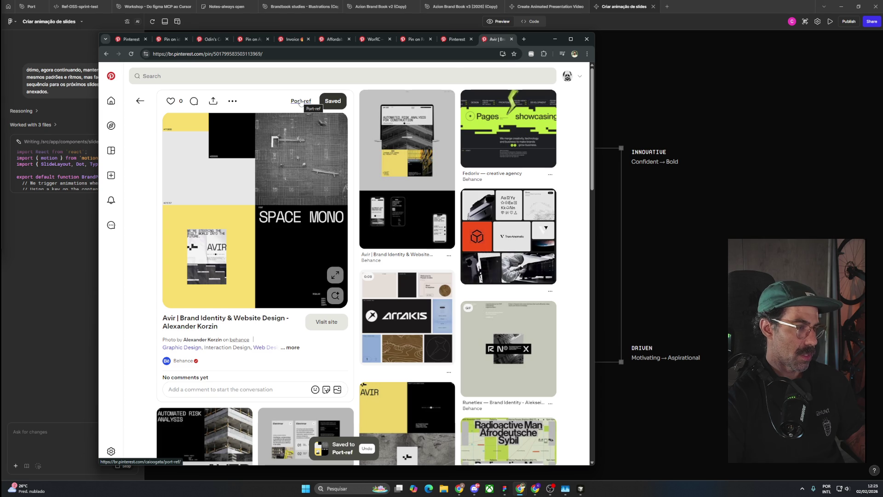
Step: Check the pin on the Port-ref board, go back, and close the Avir tab
click(299, 101)
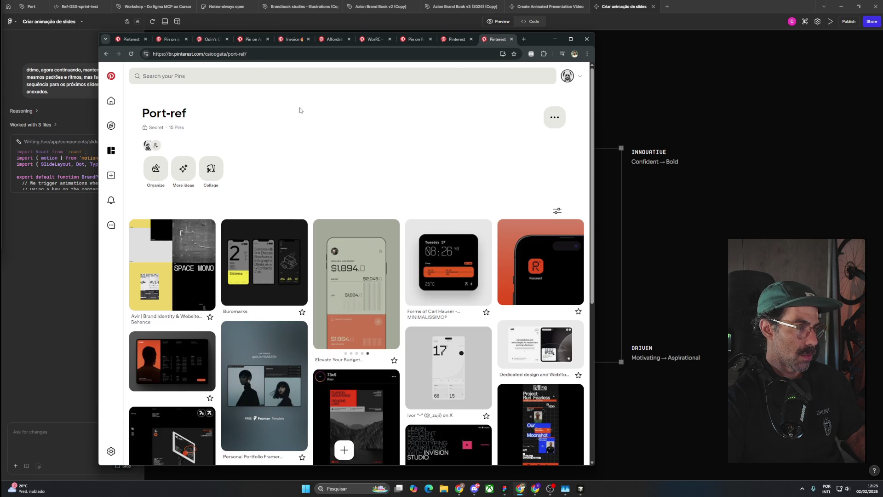
key(alt+Left)
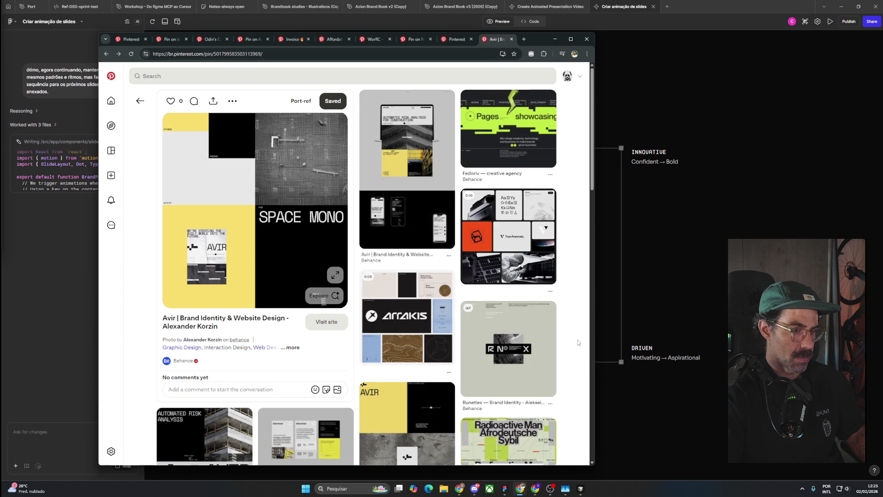
scroll(574, 361, down, 4)
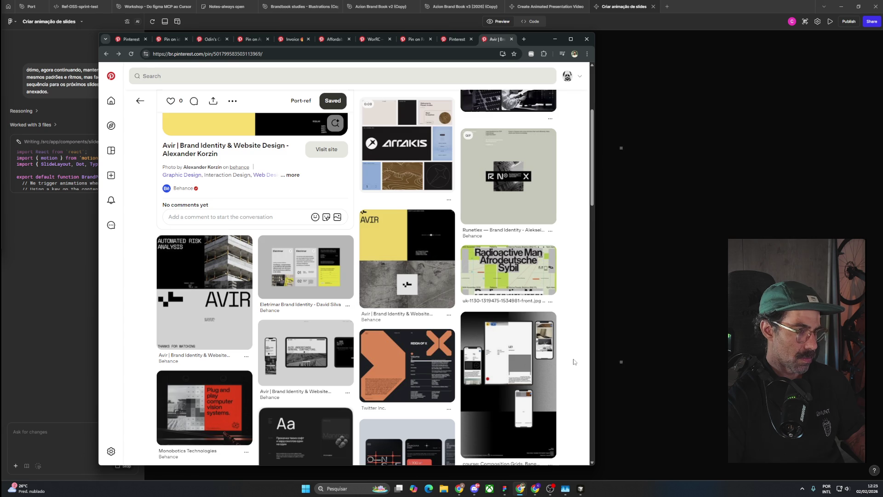
scroll(574, 361, down, 4)
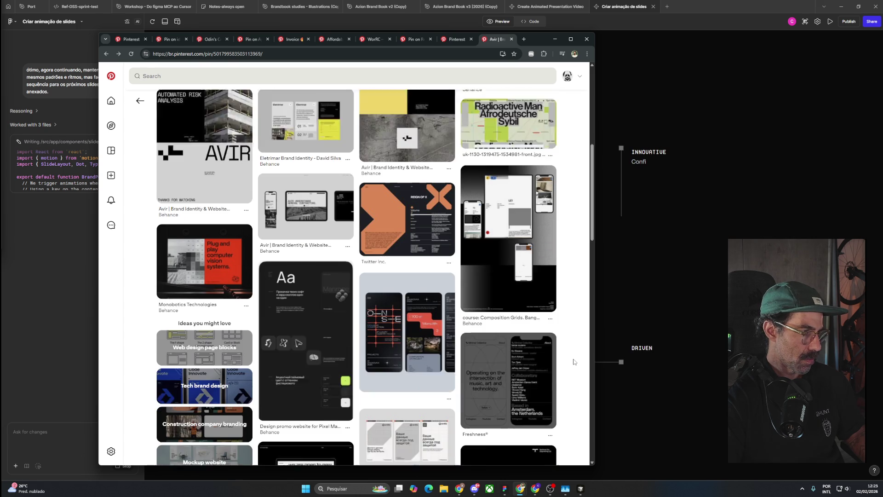
scroll(573, 361, down, 4)
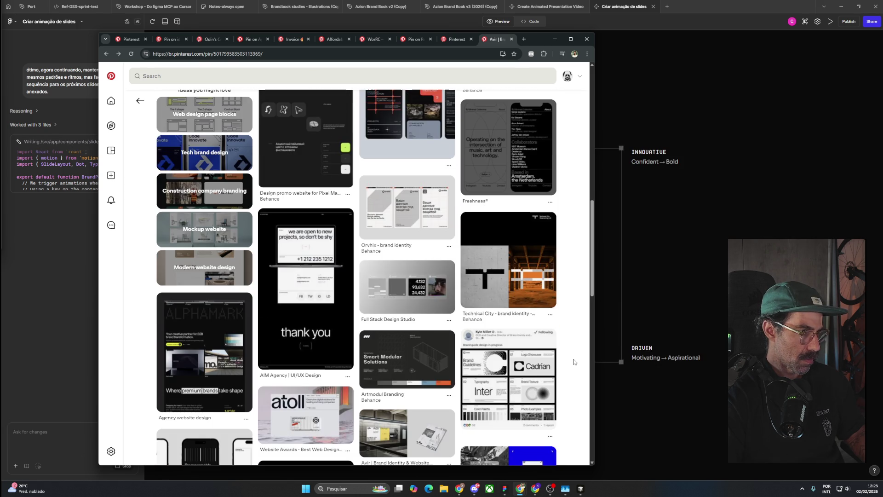
scroll(573, 361, down, 4)
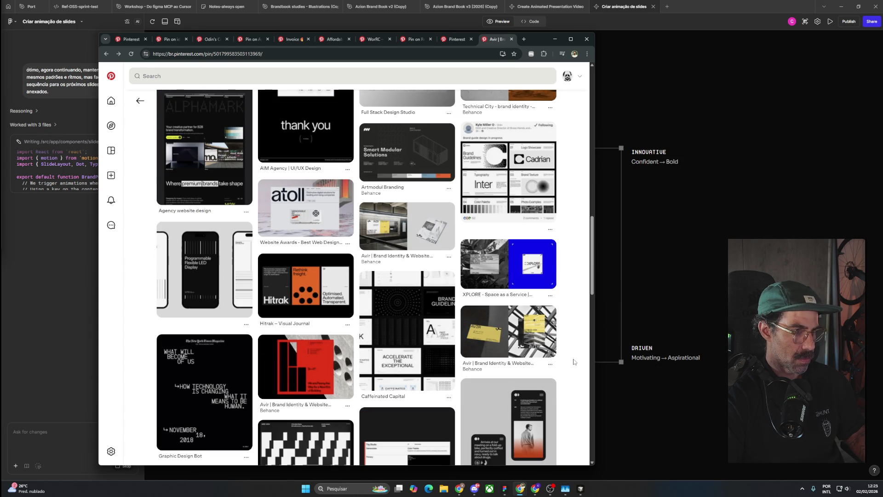
click(512, 40)
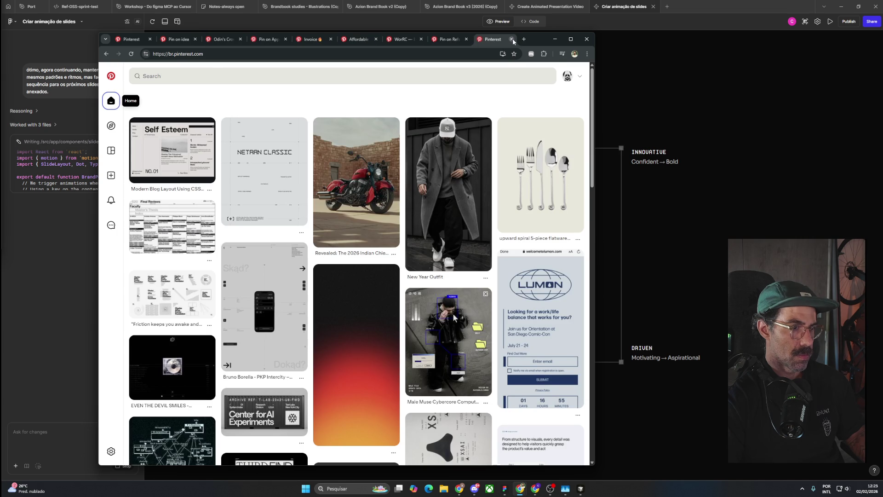
Step: Review and close the Pin on Ref tab and the next saved pin tab
click(444, 40)
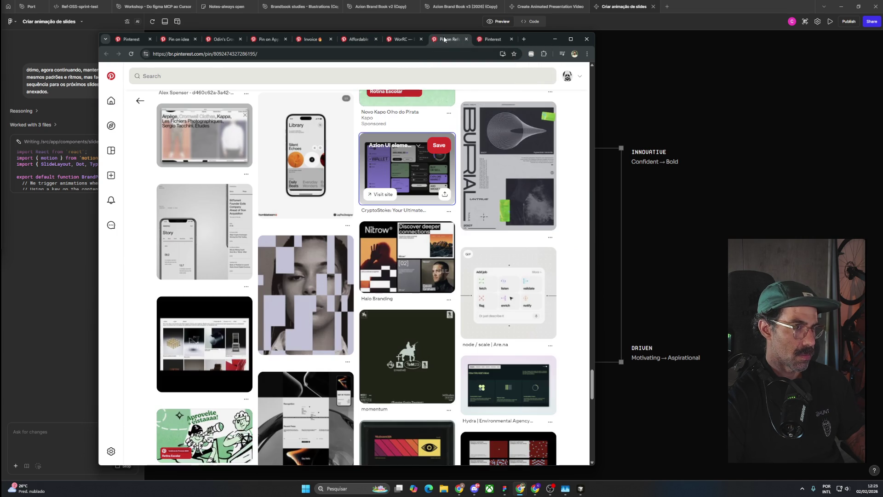
scroll(417, 239, up, 5)
scroll(417, 238, up, 5)
click(466, 39)
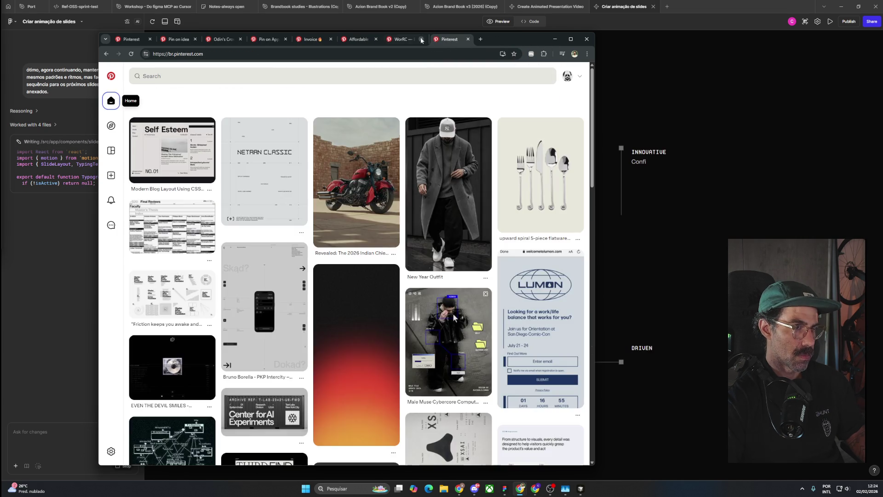
click(398, 40)
scroll(395, 263, up, 5)
scroll(395, 262, up, 5)
scroll(395, 262, up, 5)
scroll(395, 262, up, 5)
scroll(395, 262, up, 5)
scroll(395, 262, up, 5)
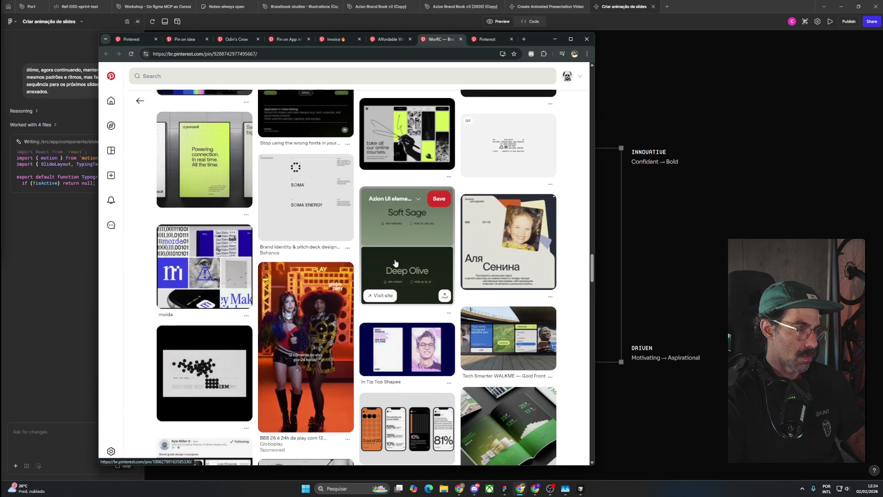
click(460, 39)
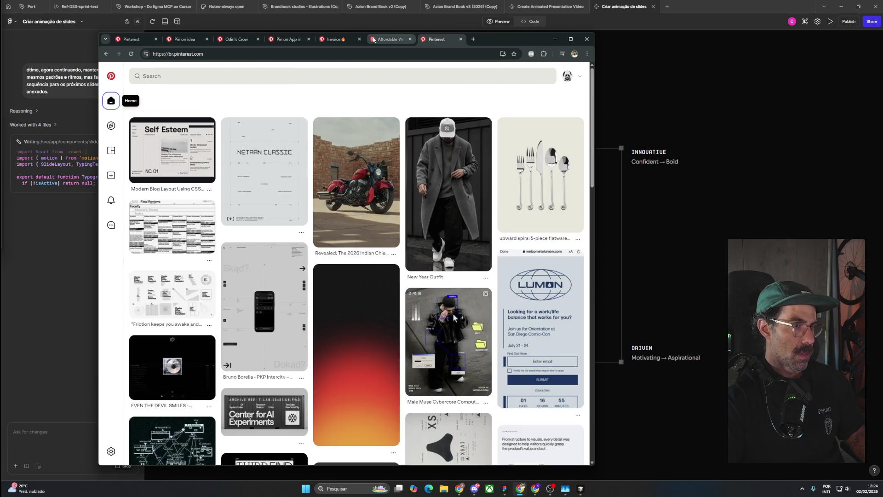
Step: Close the Affordable Web Design and Invoice pin tabs
click(393, 39)
click(409, 39)
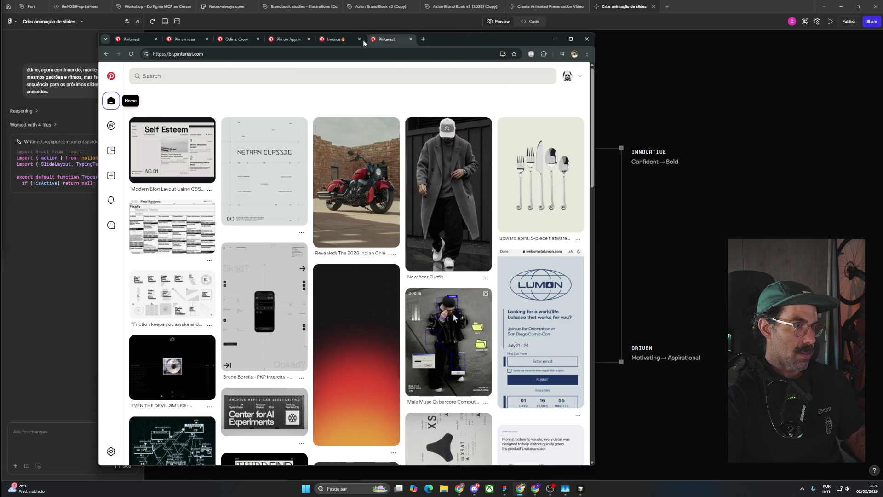
click(346, 40)
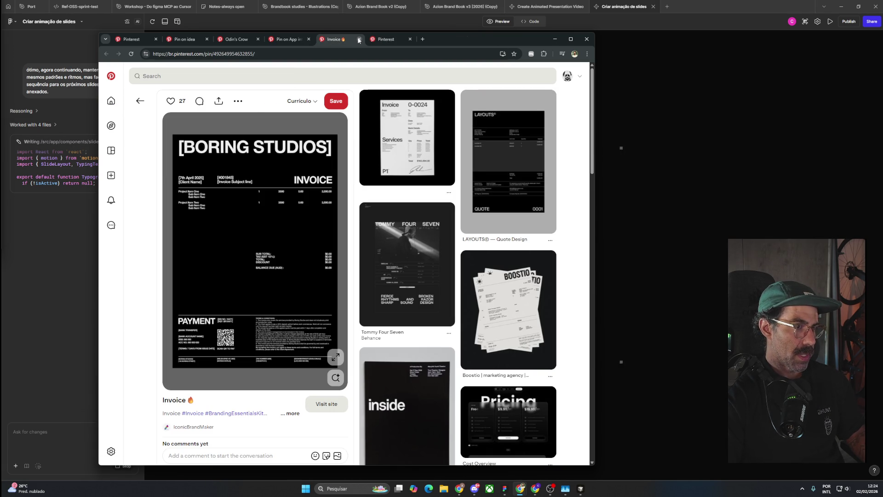
click(359, 40)
Step: From the app interface design pin, open the Charmer Studio contemporary art museum website pin
click(301, 39)
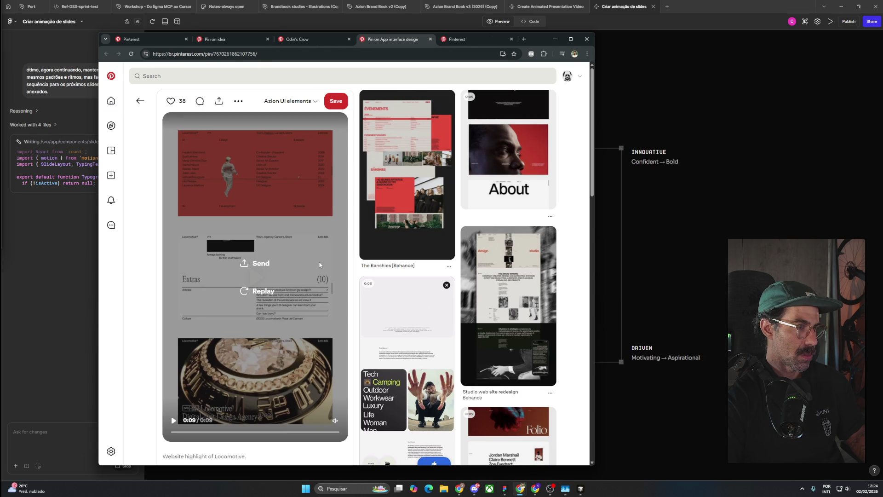
mouse_move(426, 301)
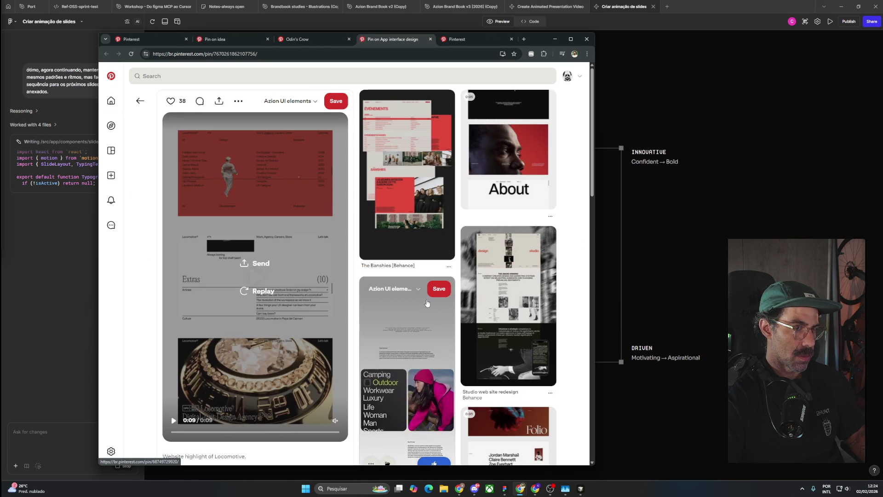
scroll(427, 301, down, 3)
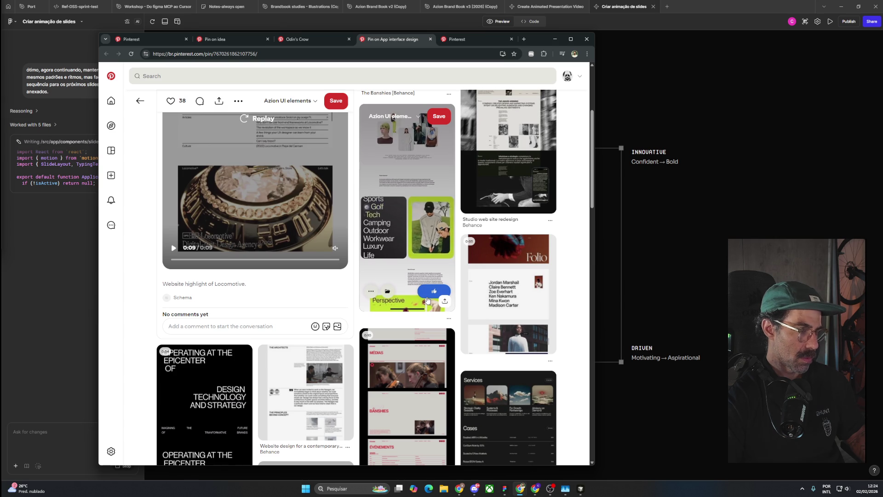
scroll(426, 300, down, 3)
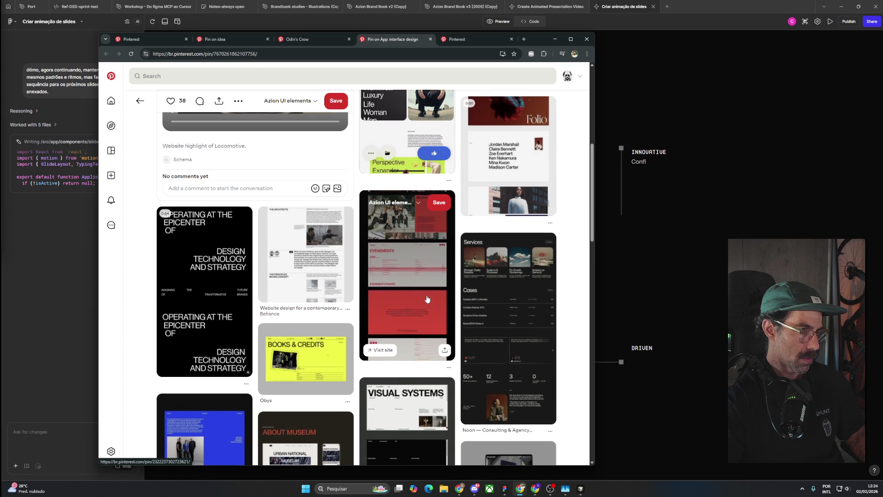
click(300, 261)
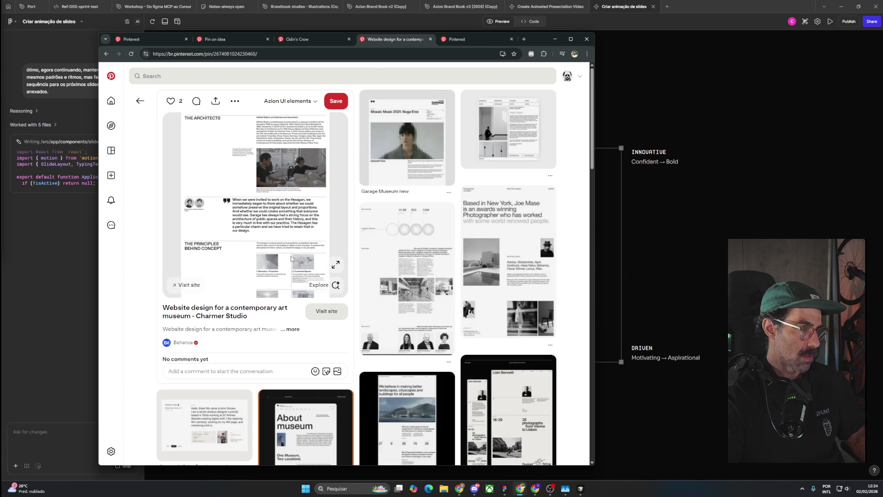
Step: Save the art museum website pin to the Currículo board, then close its tab
click(290, 101)
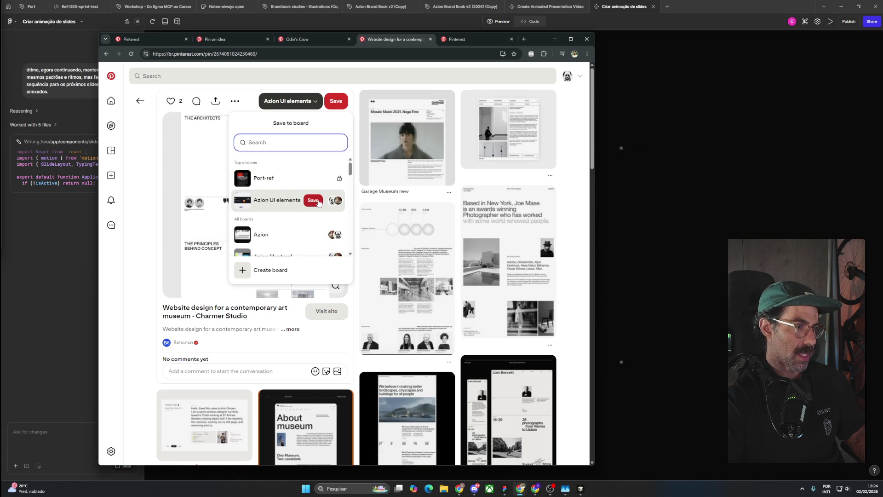
scroll(315, 245, down, 3)
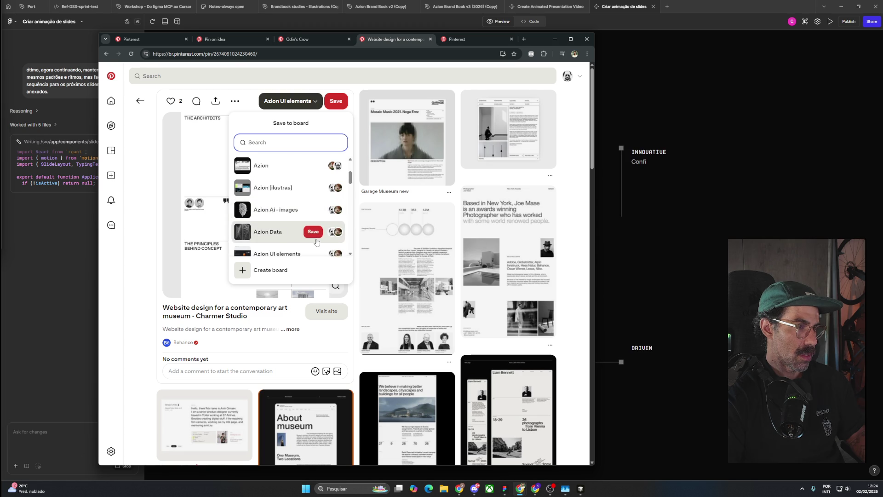
scroll(298, 221, down, 2)
scroll(286, 175, up, 5)
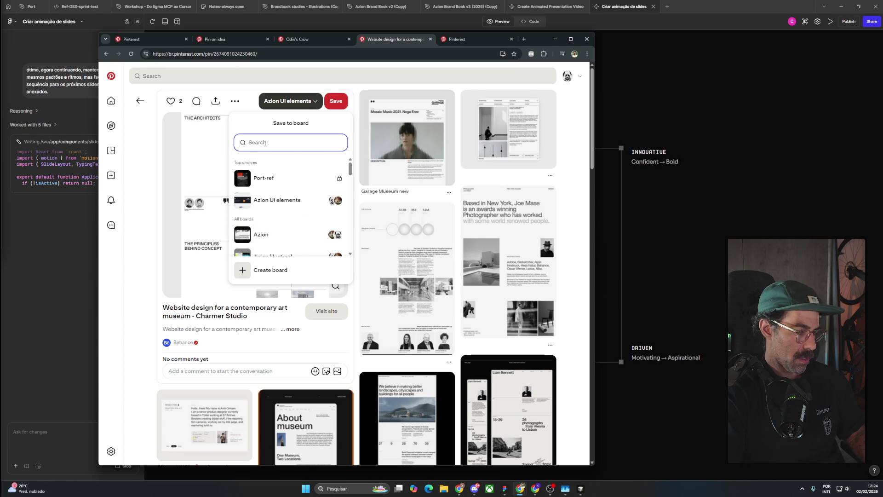
text(cur)
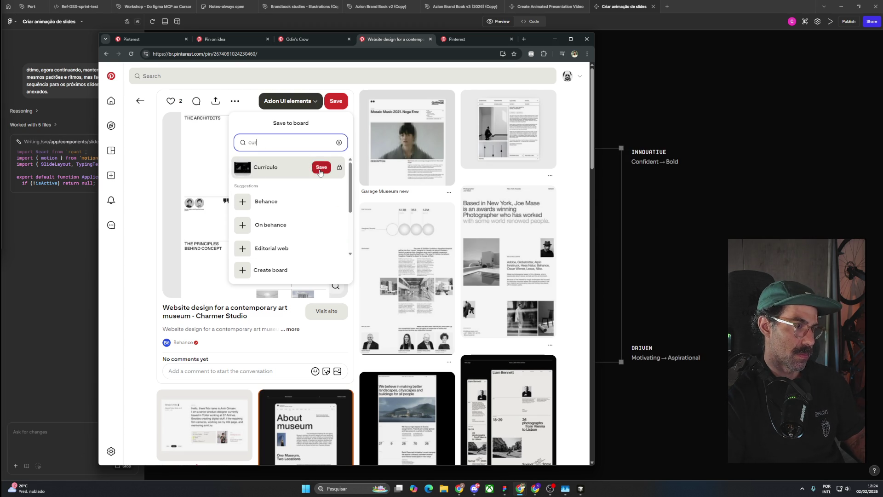
click(319, 168)
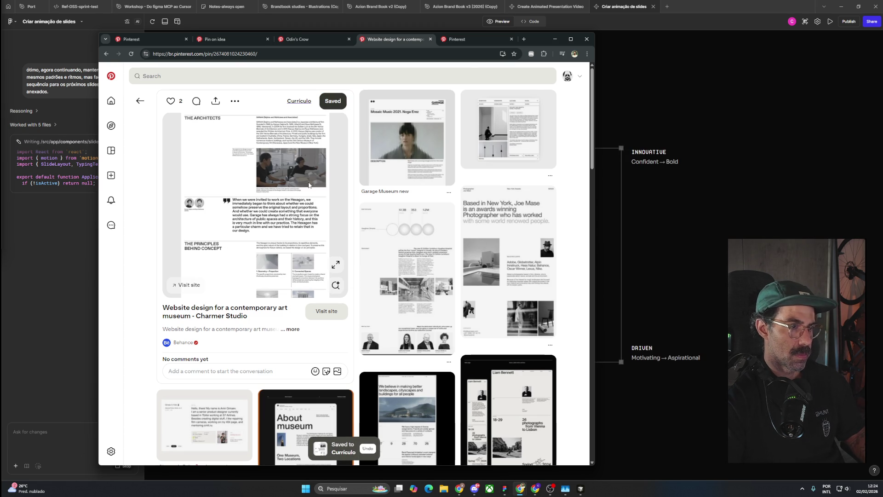
click(430, 40)
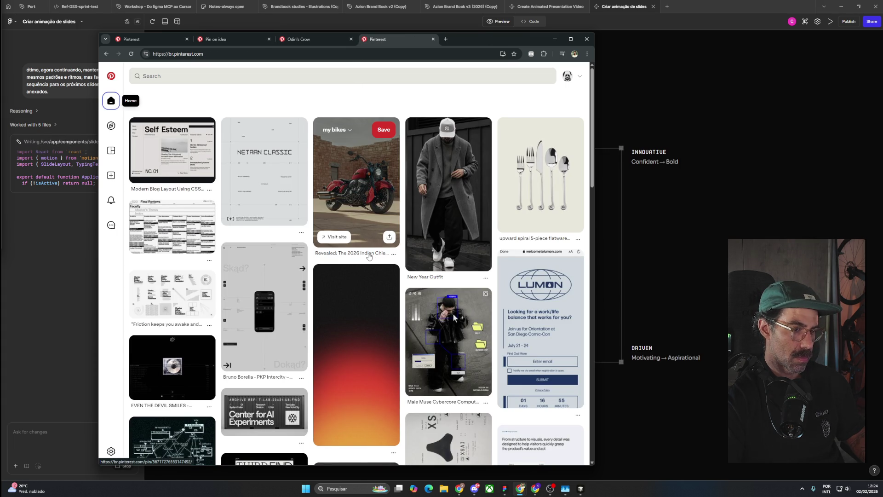
Step: Browse down and back up the Pinterest home feed, then close the home feed tab
scroll(368, 256, down, 3)
scroll(368, 255, down, 2)
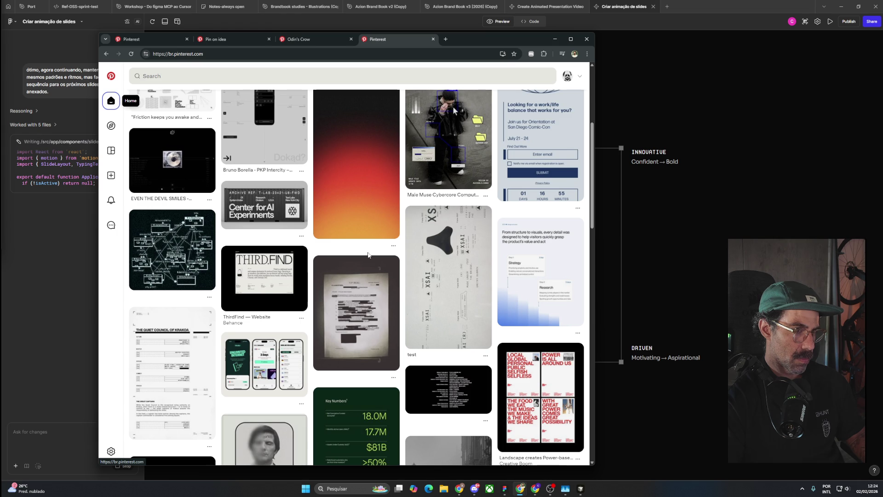
scroll(368, 254, down, 3)
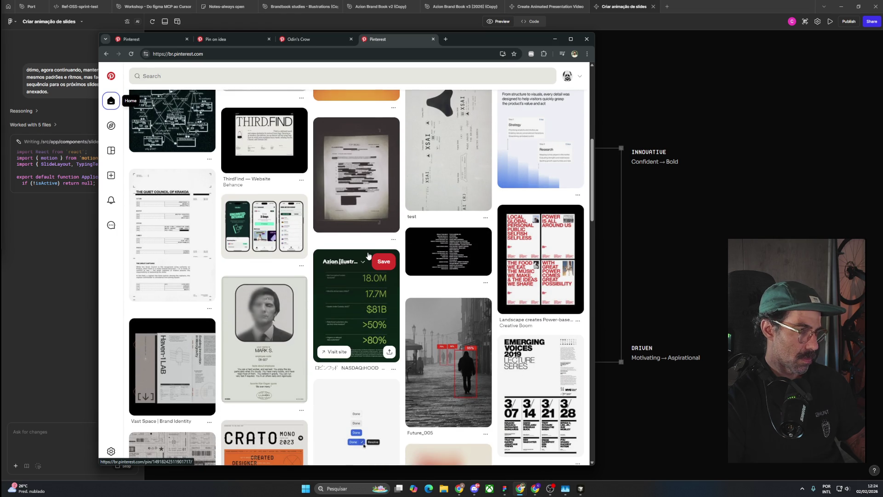
scroll(368, 255, down, 1)
scroll(368, 255, down, 2)
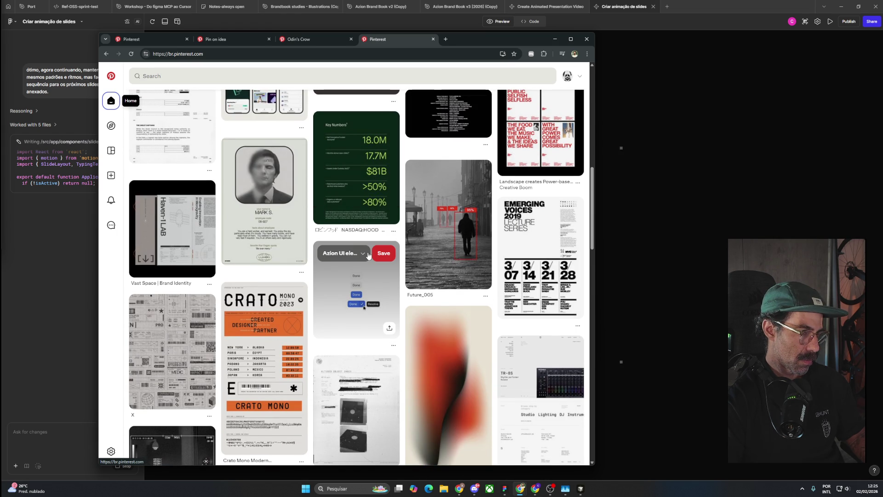
scroll(368, 255, down, 1)
scroll(368, 256, down, 3)
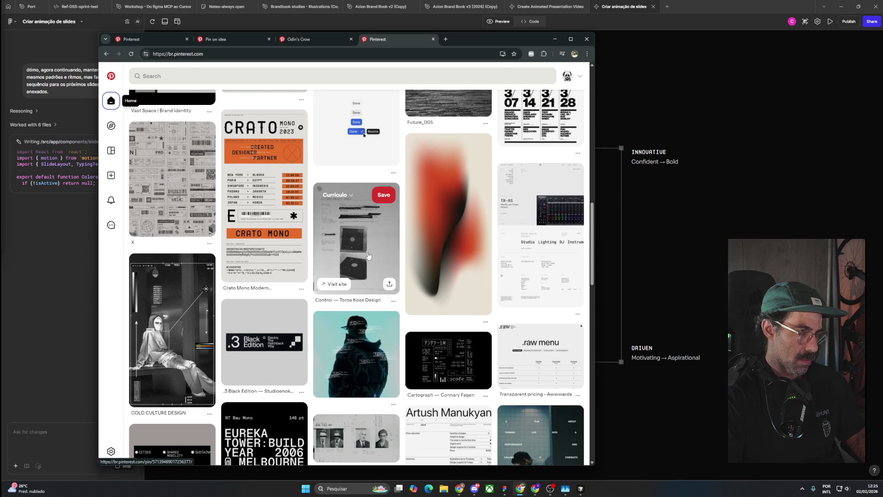
scroll(367, 255, down, 3)
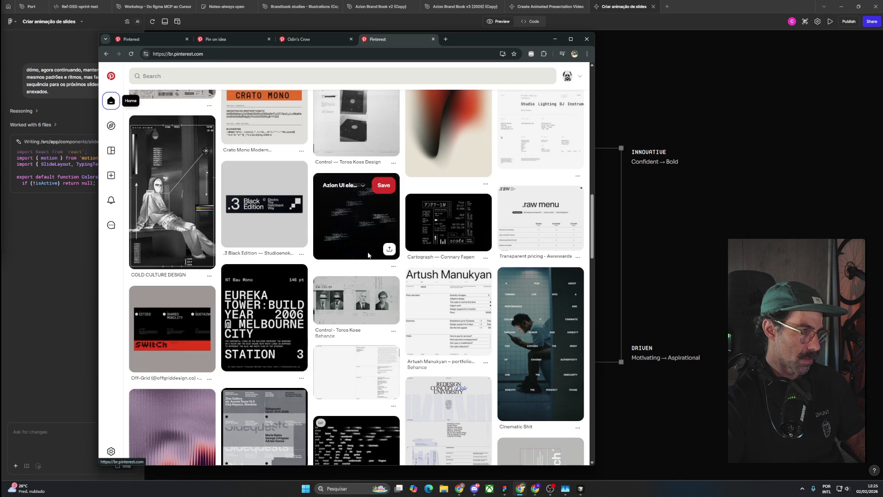
scroll(368, 255, down, 3)
scroll(367, 255, down, 2)
scroll(368, 255, down, 2)
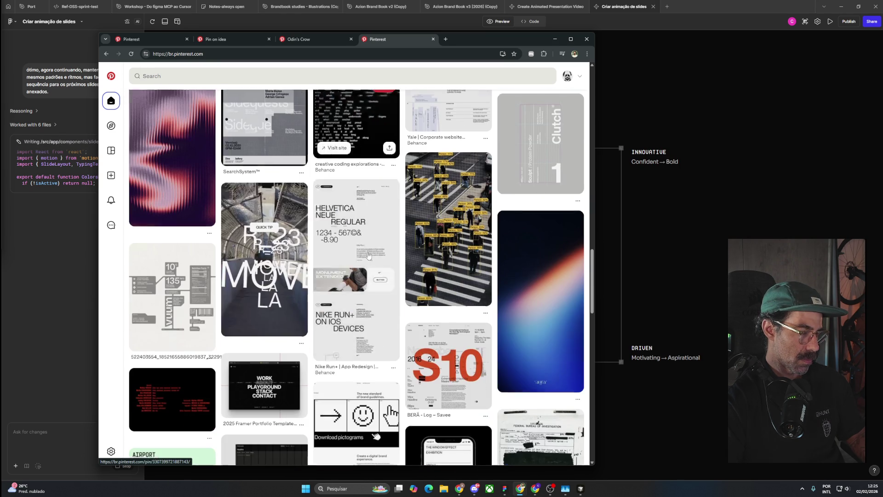
scroll(368, 255, down, 3)
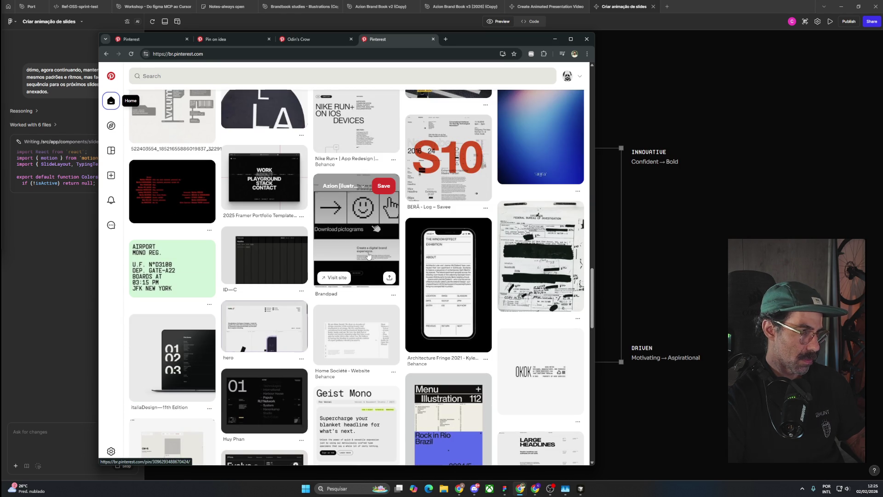
scroll(368, 255, up, 5)
scroll(368, 255, up, 3)
scroll(368, 255, up, 3)
scroll(368, 255, up, 5)
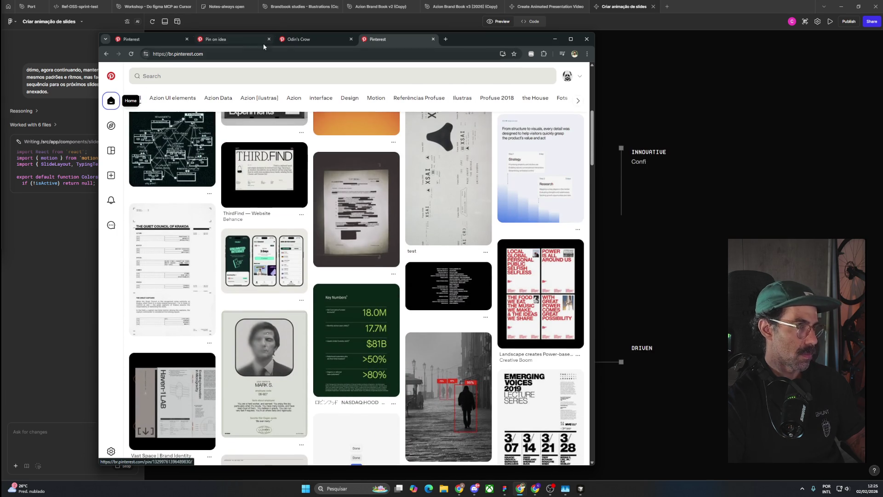
click(431, 38)
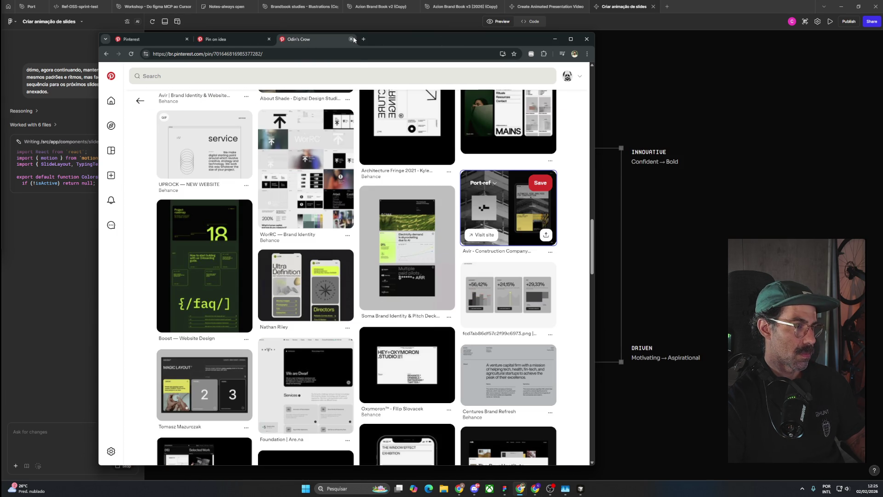
Step: Close the Odin's Crow tab, save the aino.agency pin to Currículo, and preview a related EastBridge pin
click(351, 39)
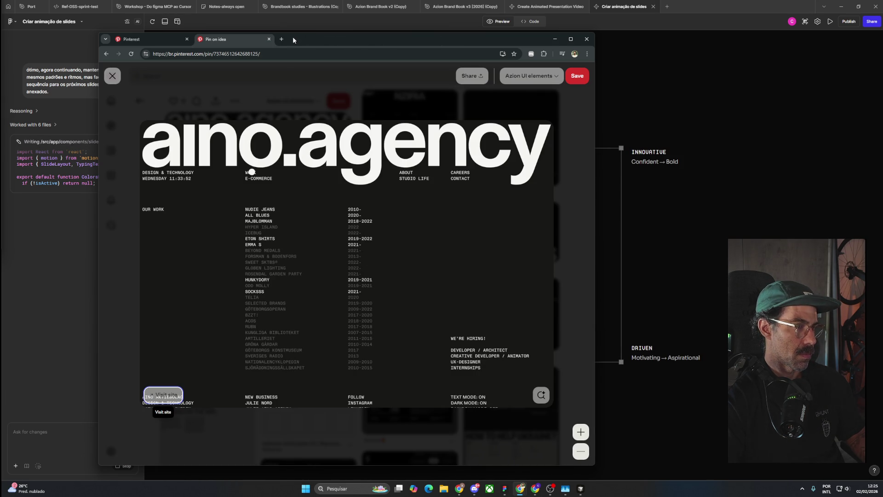
click(294, 80)
click(307, 102)
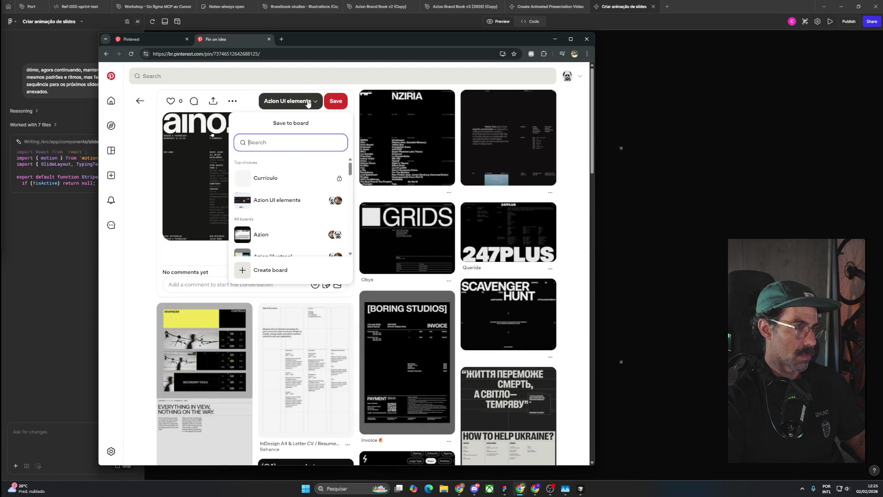
click(281, 178)
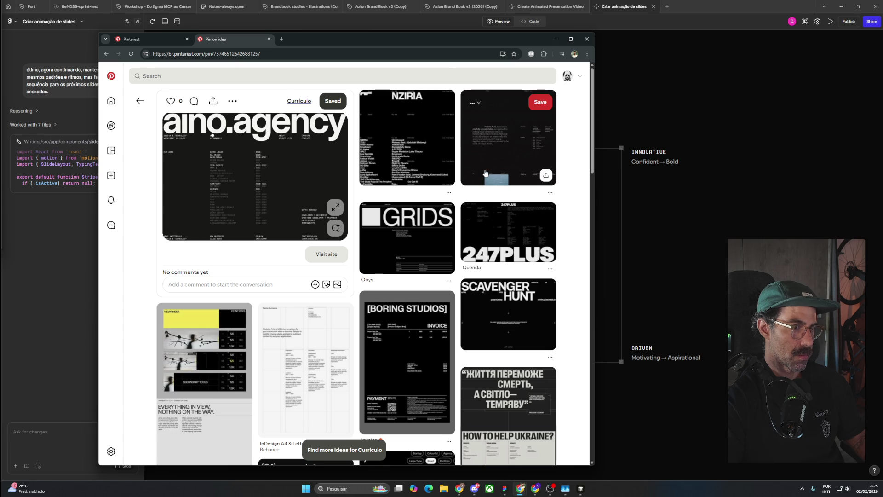
click(494, 147)
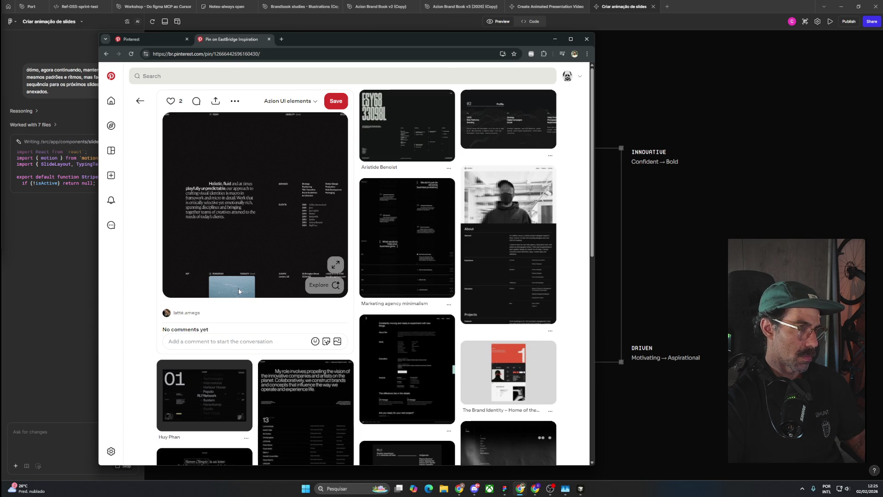
click(140, 101)
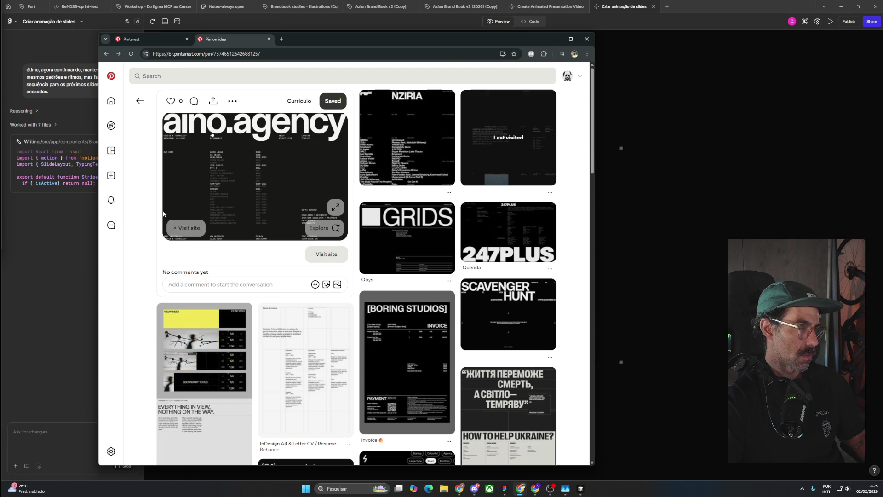
Step: Go back to the BRUTAL pin and save it to the Currículo board
click(139, 101)
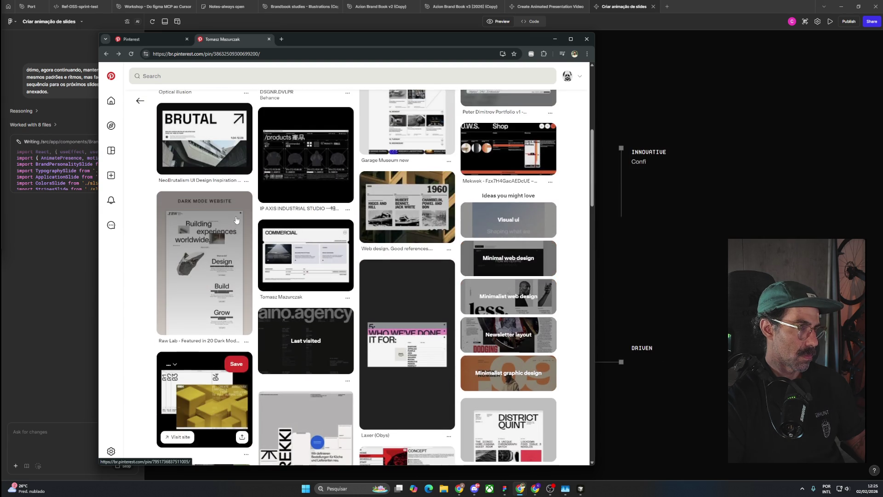
scroll(236, 219, up, 5)
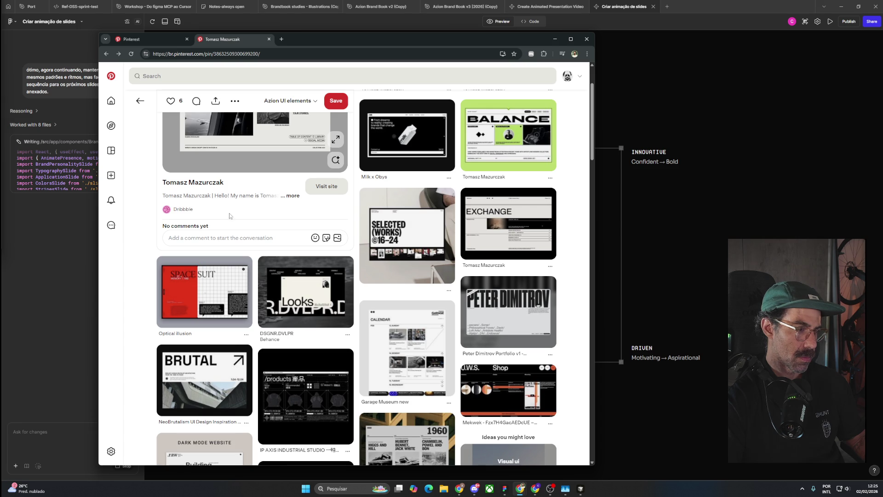
click(211, 357)
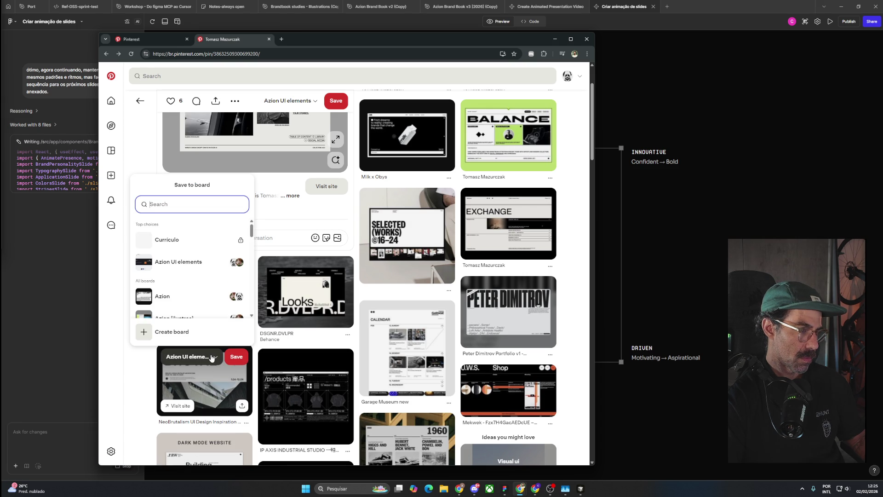
click(224, 239)
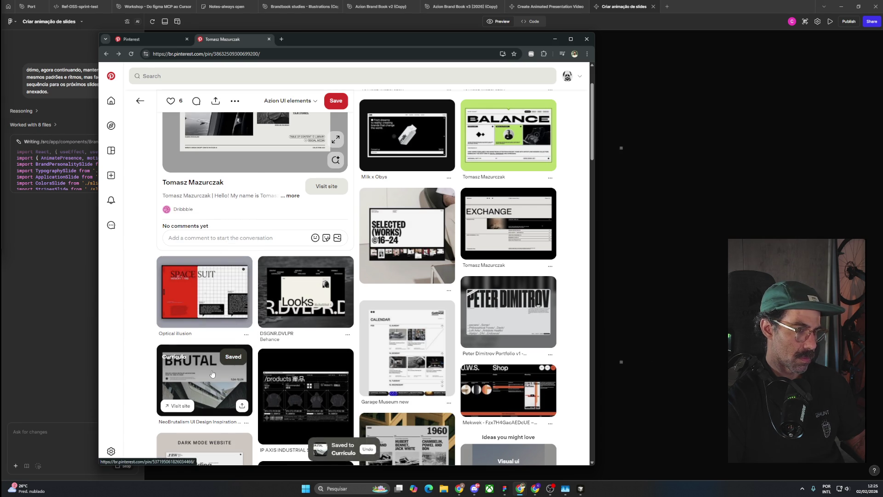
Step: Save the Emiliano portfolio pin to Currículo, then return to the Deutsche Bank webdesign pin
scroll(212, 373, up, 2)
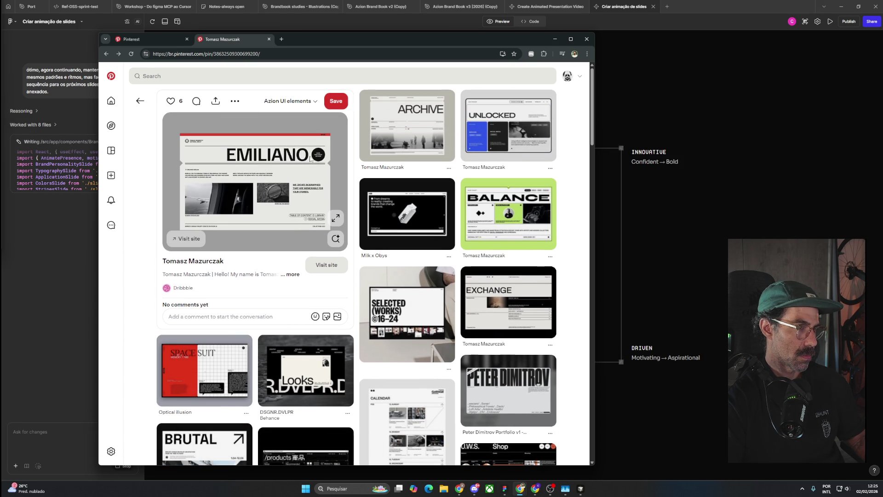
click(287, 100)
click(302, 179)
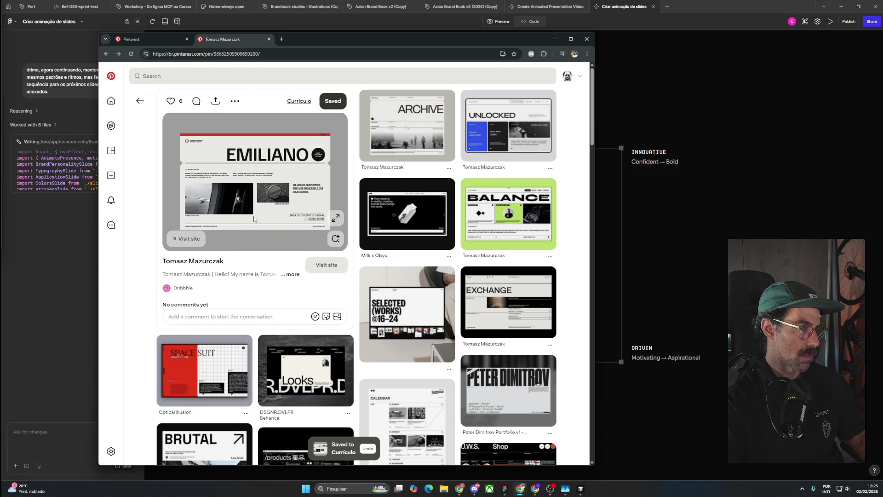
click(137, 101)
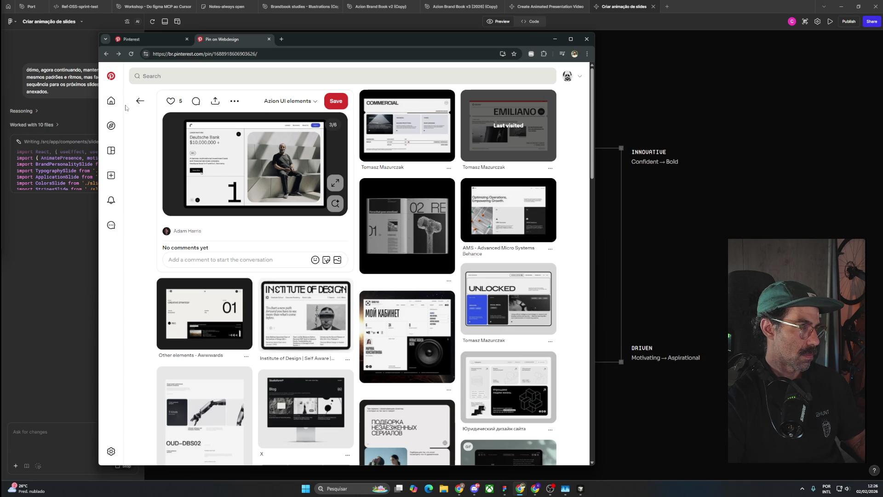
Step: Return to the Pinterest home feed, glance at the slide, and open the 8 Beautiful Resumes pin
click(117, 103)
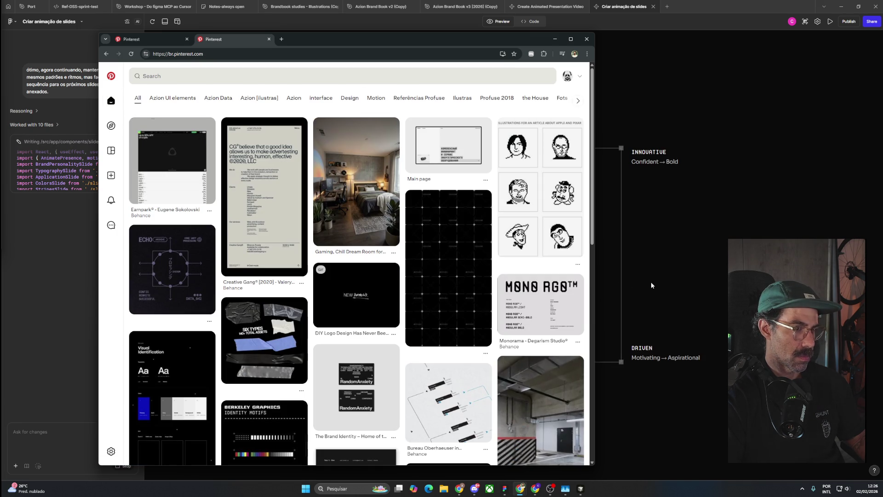
click(650, 282)
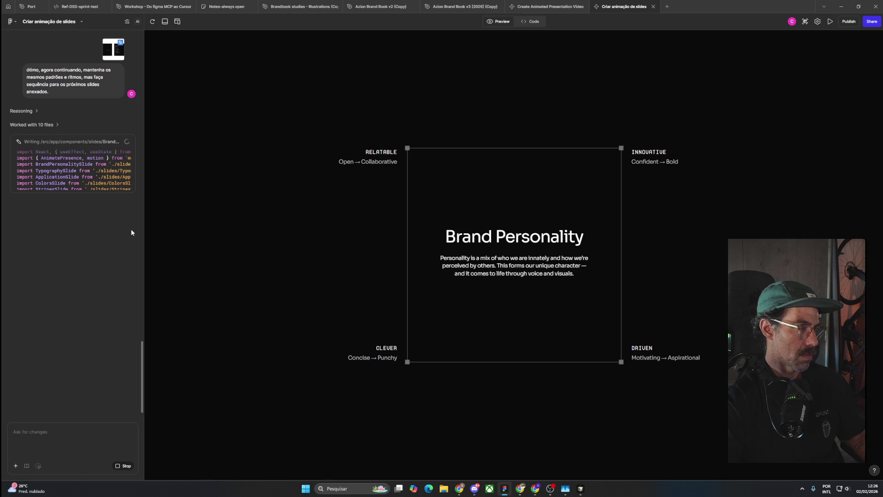
key(alt+Tab)
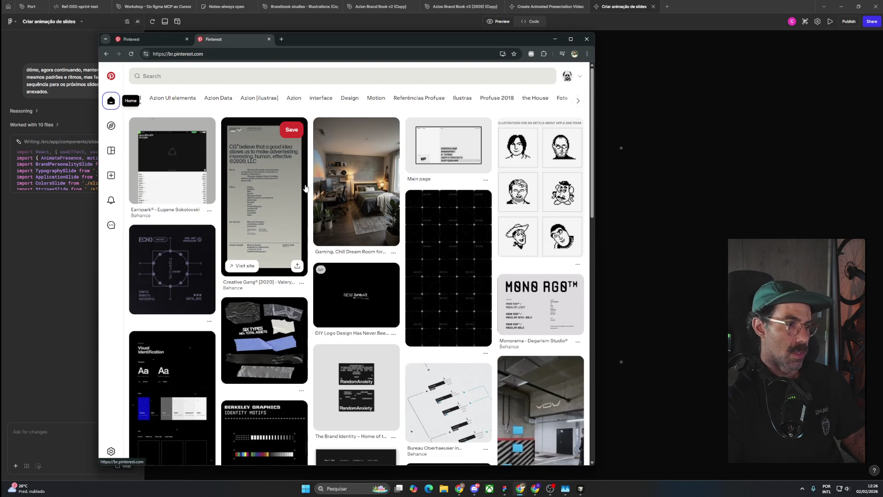
scroll(481, 279, down, 3)
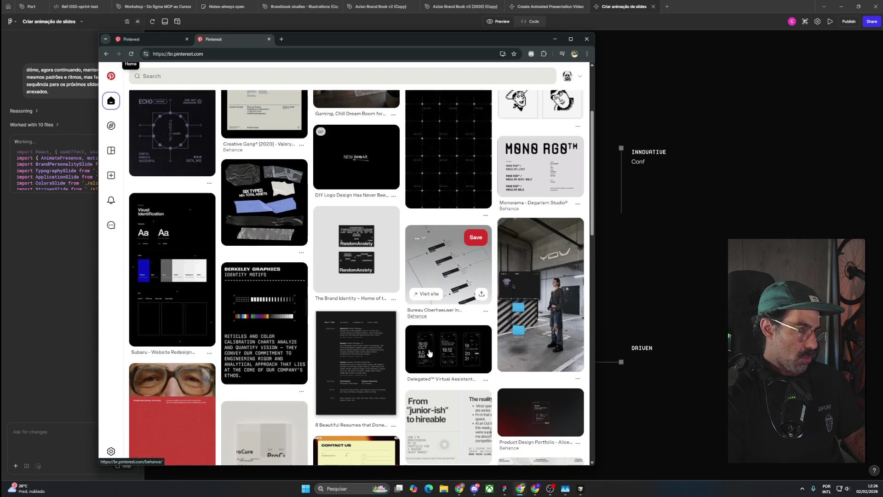
scroll(429, 349, down, 2)
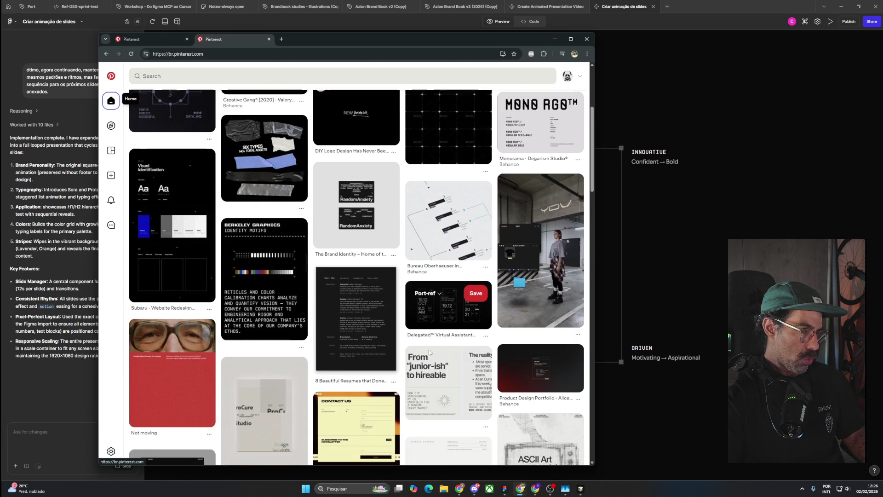
click(345, 303)
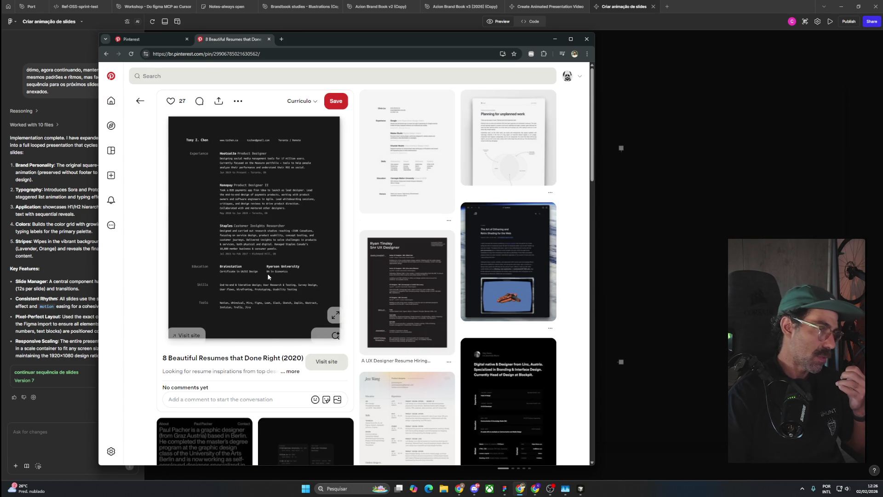
Step: Save the 8 Beautiful Resumes pin to Currículo, open the UX Designer resume pin, then watch the slide animation
click(300, 101)
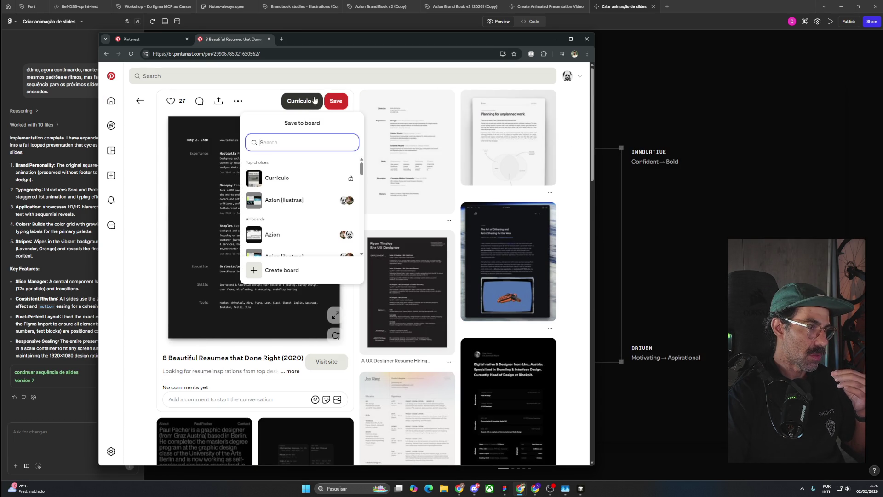
click(339, 102)
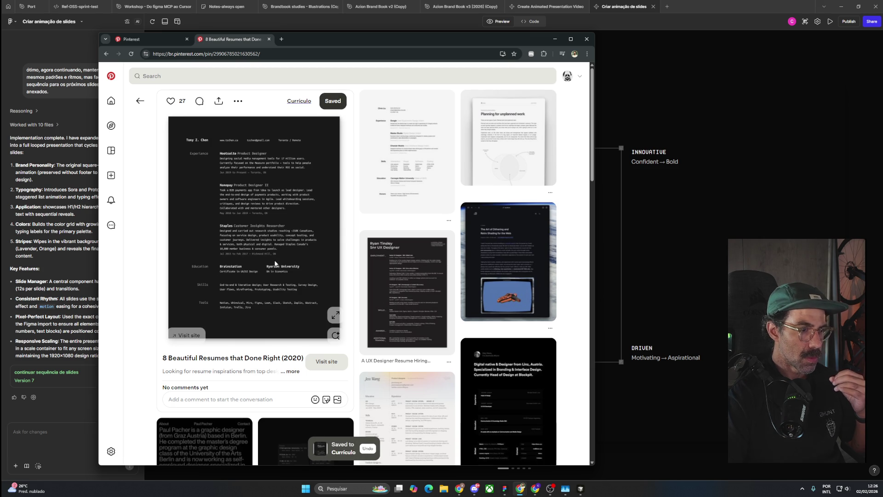
click(422, 288)
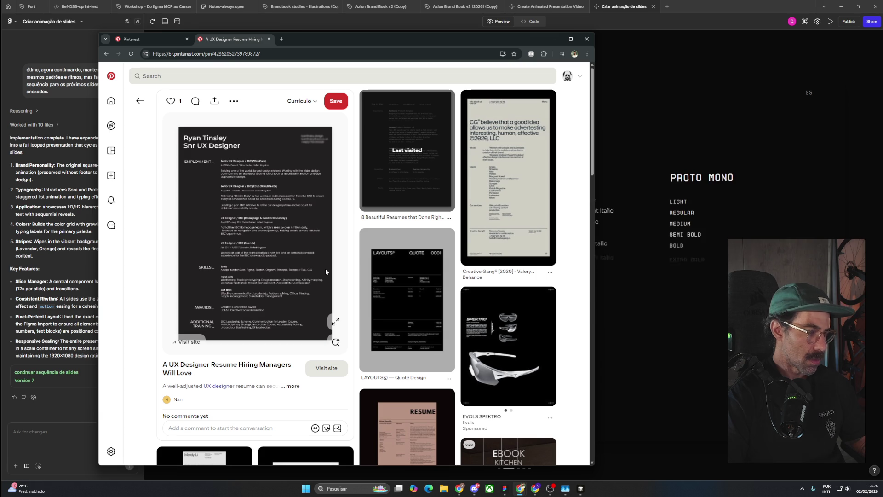
click(647, 53)
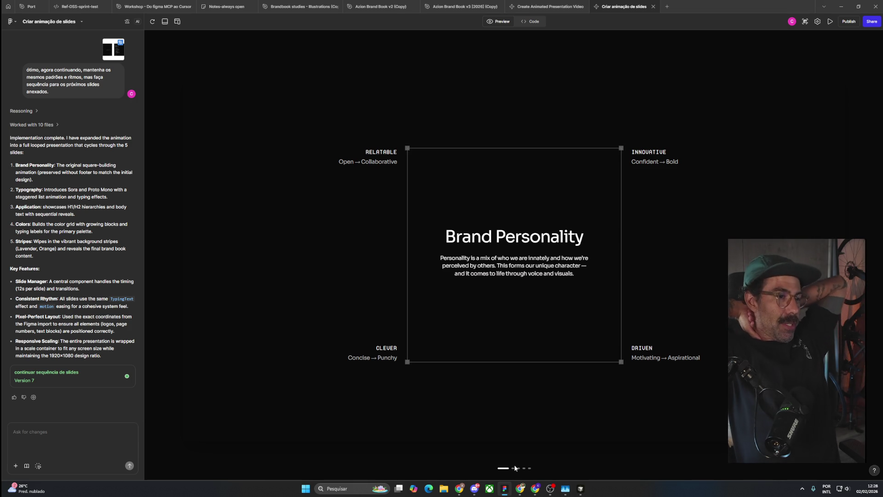
Step: Jump the Figma Make preview to the Typography slide, then return to Pinterest's 'buttons tech style' results
click(515, 468)
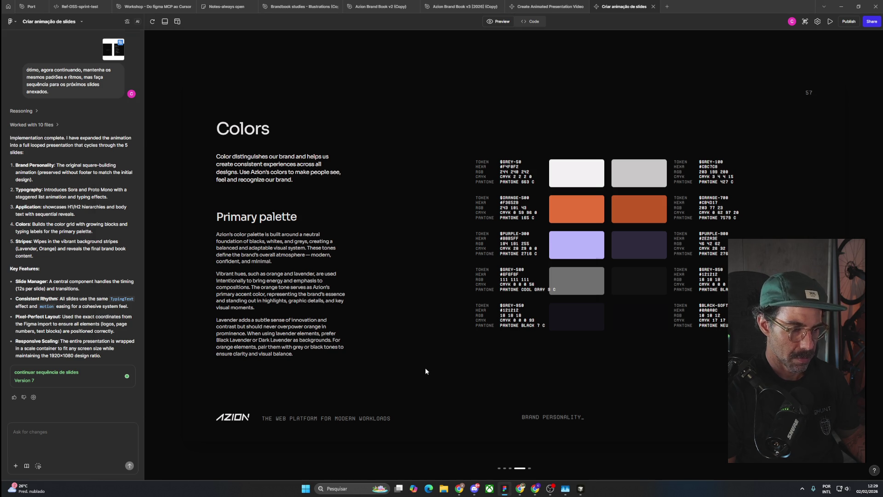
key(alt+Tab)
scroll(425, 369, down, 3)
click(151, 40)
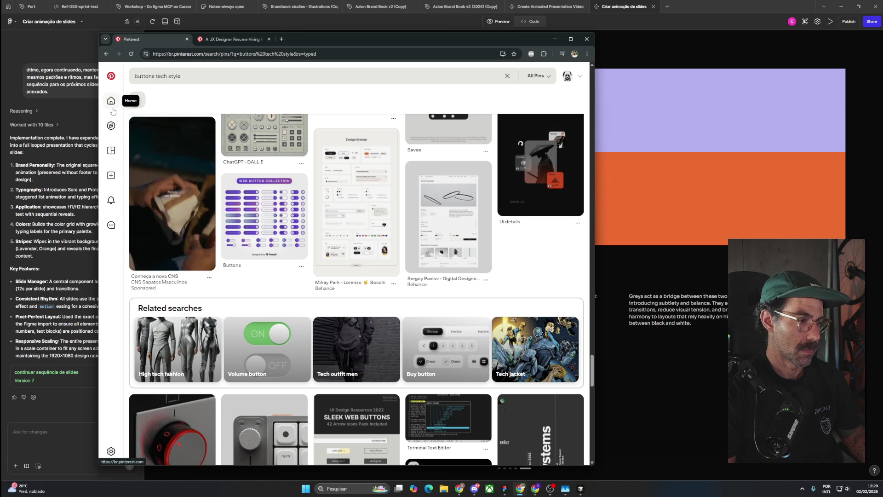
Step: Browse the 'buttons tech style' search results, then go back to the Pinterest home feed
scroll(244, 241, down, 3)
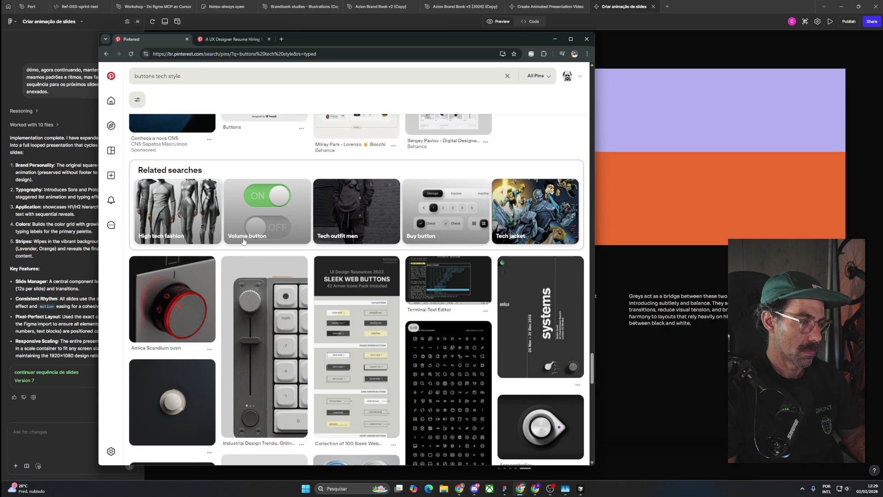
scroll(244, 241, down, 3)
scroll(244, 241, down, 4)
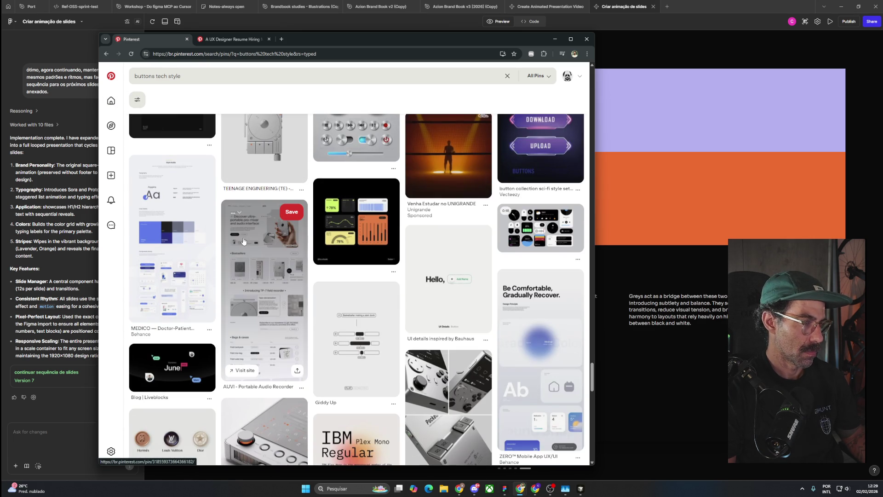
scroll(244, 241, down, 5)
scroll(244, 241, up, 5)
scroll(244, 241, up, 6)
scroll(244, 240, up, 5)
click(111, 100)
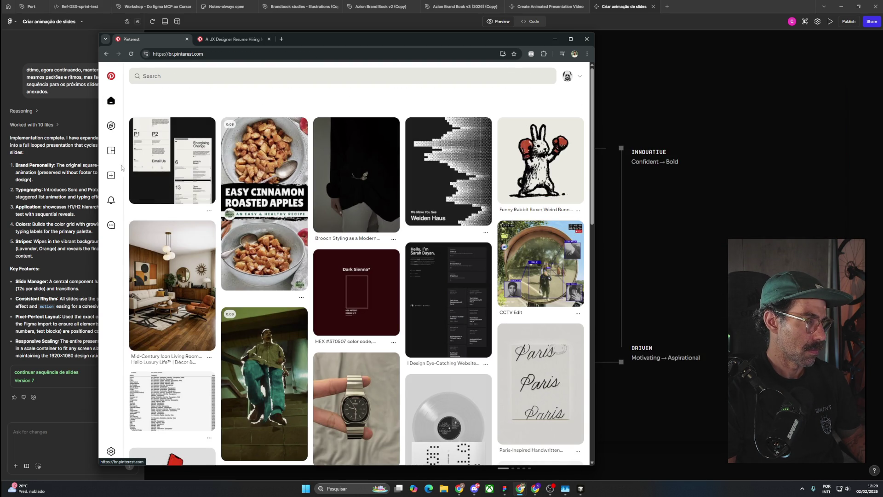
Step: Open the profile's saved boards and then the Currículo board
mouse_move(111, 131)
click(111, 152)
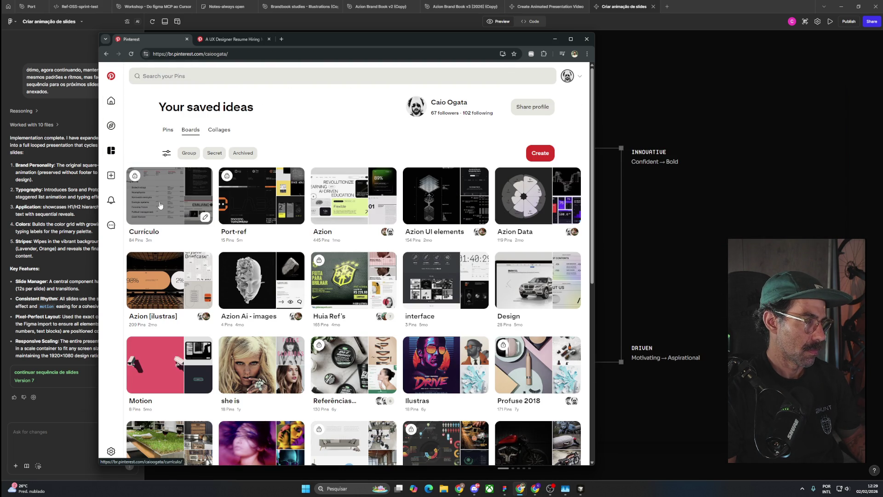
click(160, 205)
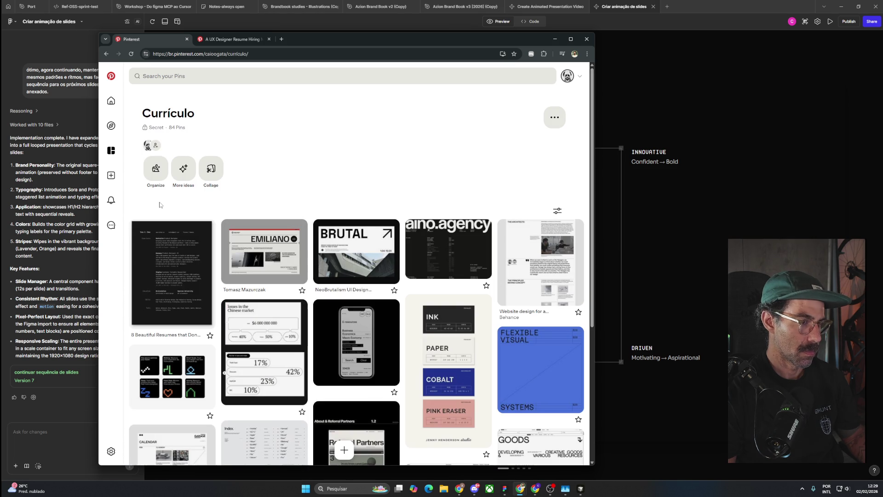
Step: Scroll to the bottom of the Currículo board and open 'Find some ideas for this board' in a new tab
scroll(223, 275, down, 5)
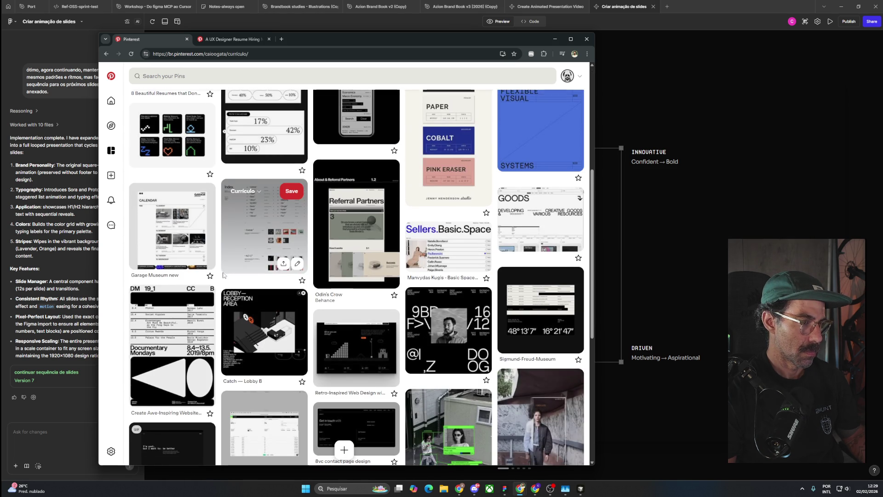
scroll(223, 275, down, 6)
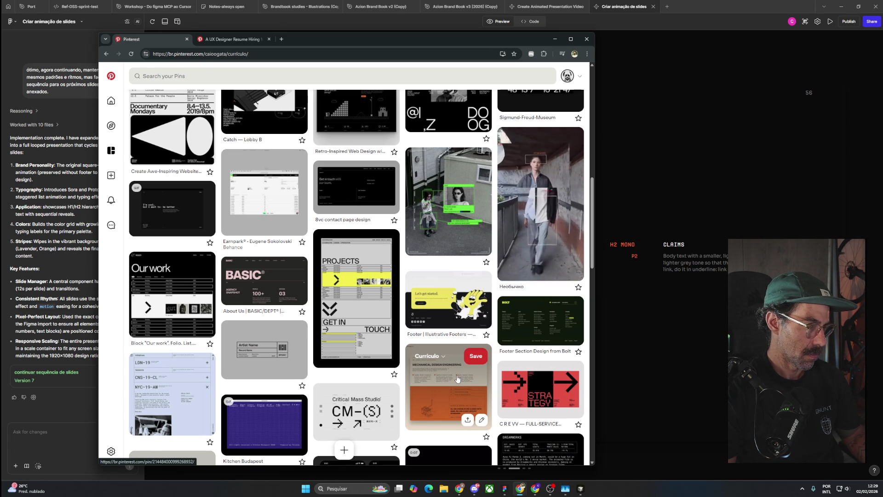
scroll(457, 378, down, 5)
scroll(457, 379, up, 4)
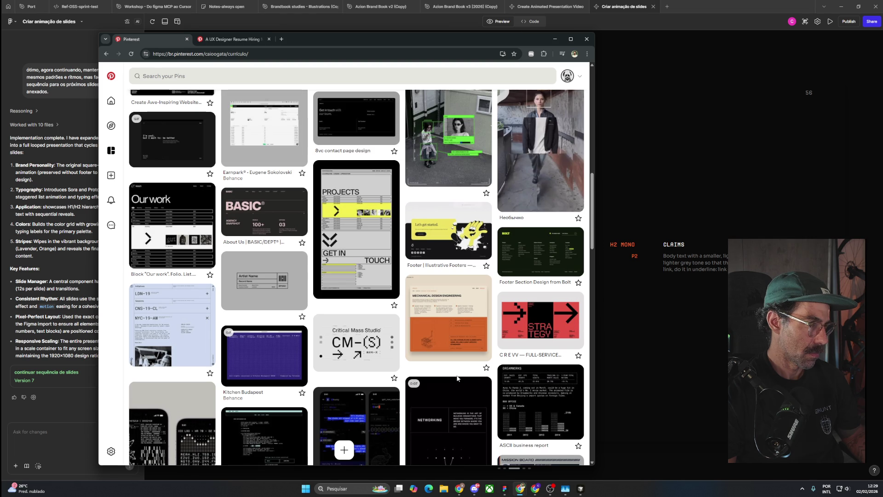
scroll(457, 378, down, 2)
scroll(457, 378, down, 1)
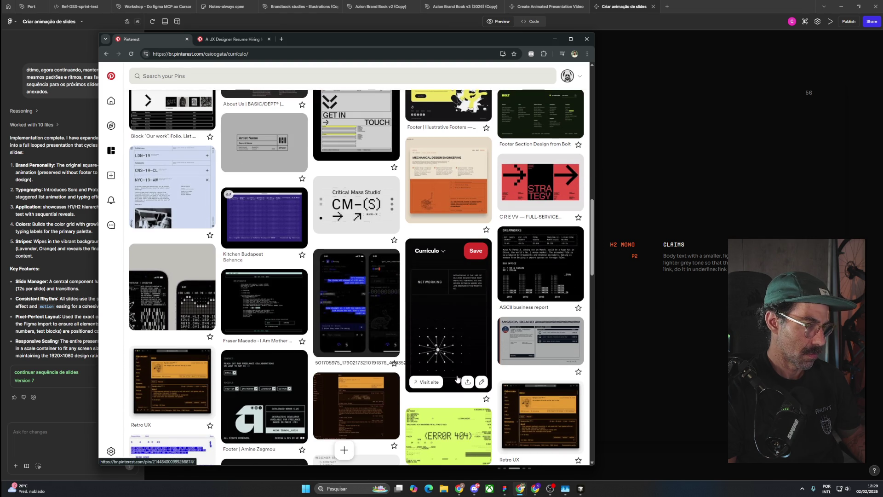
scroll(457, 378, down, 2)
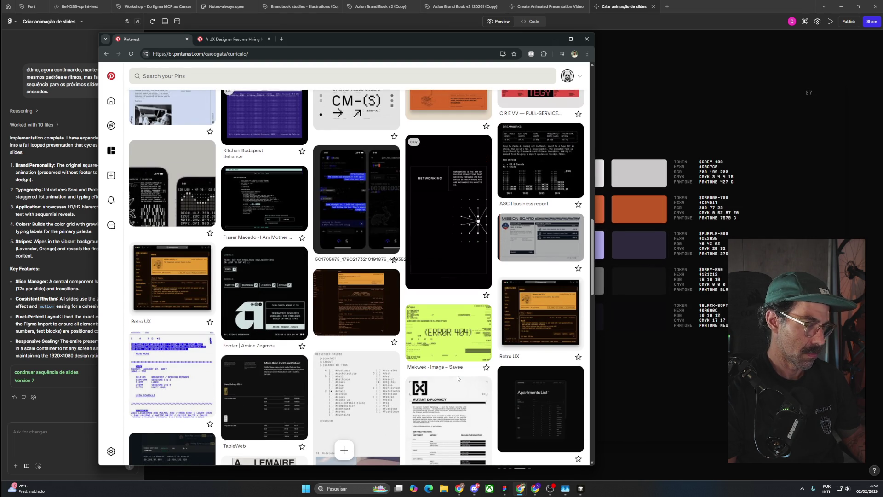
scroll(457, 375, down, 2)
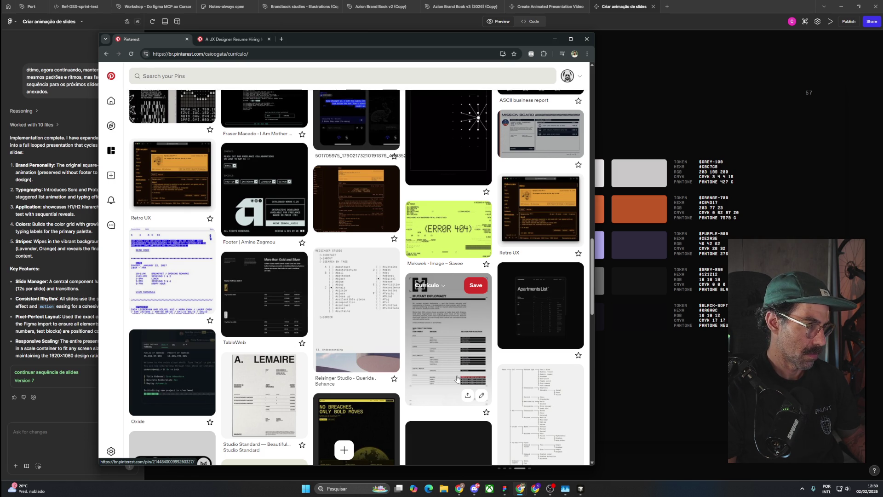
scroll(457, 379, down, 2)
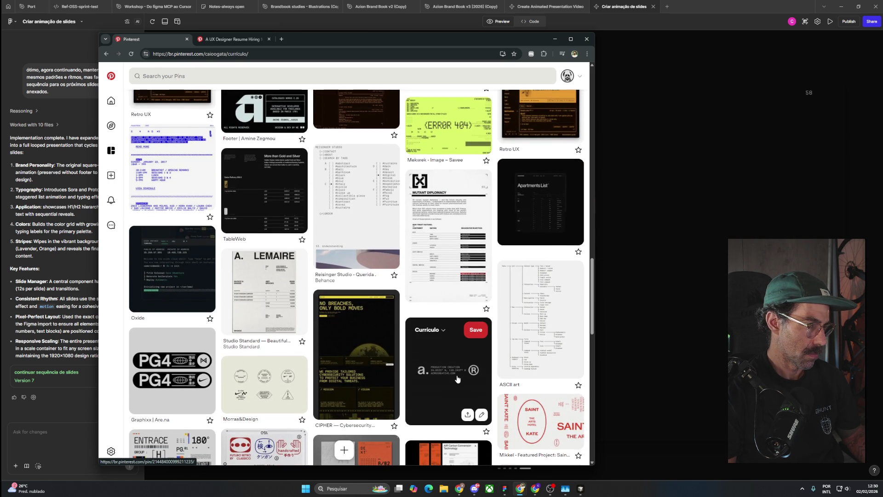
scroll(457, 379, down, 4)
scroll(457, 379, down, 5)
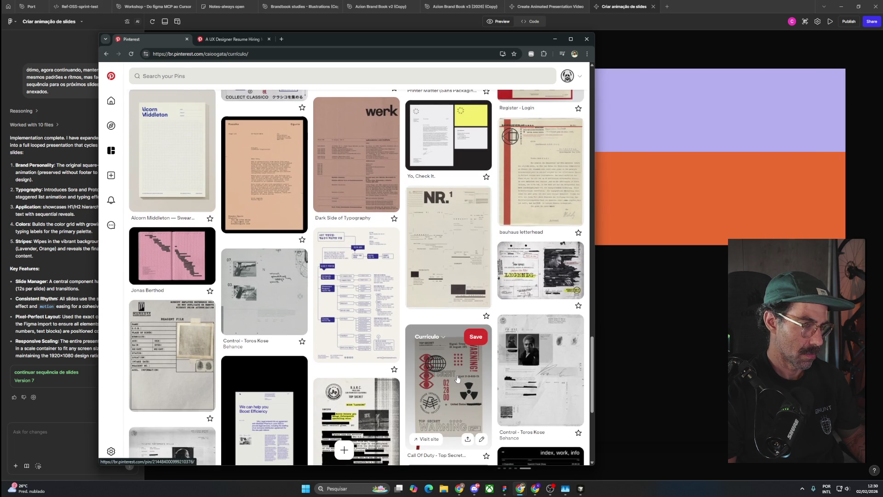
scroll(457, 379, down, 4)
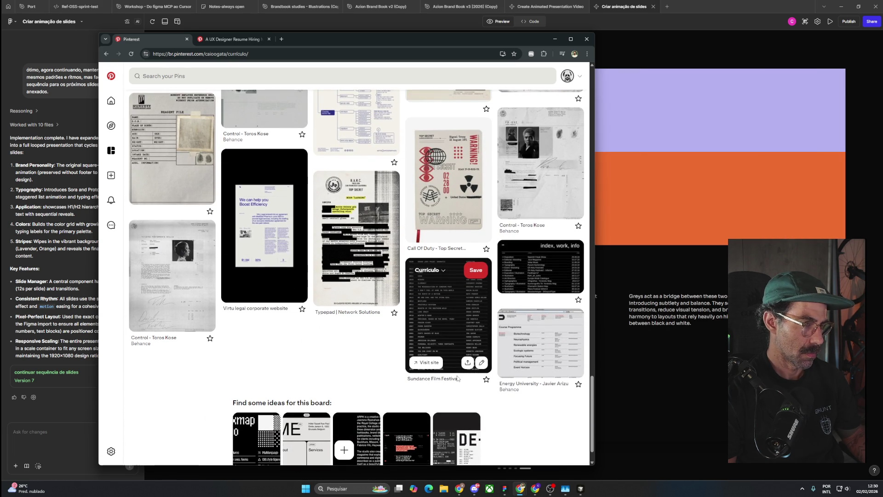
scroll(457, 378, down, 1)
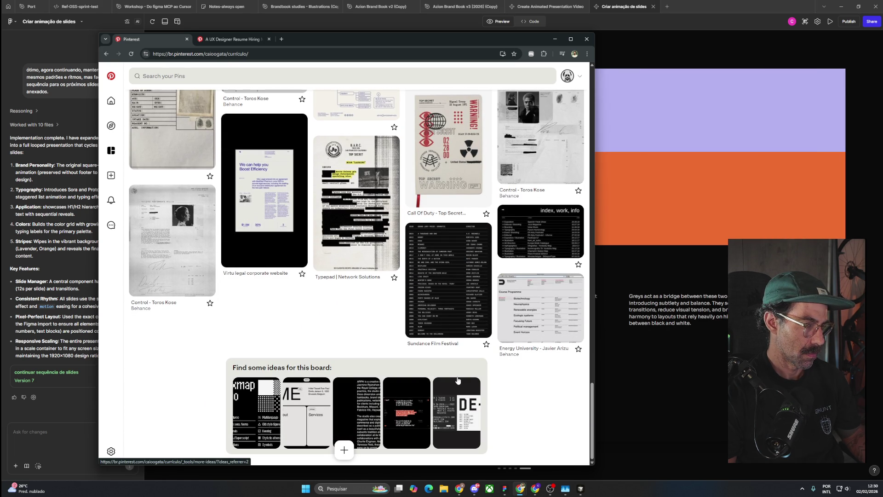
middle_click(403, 419)
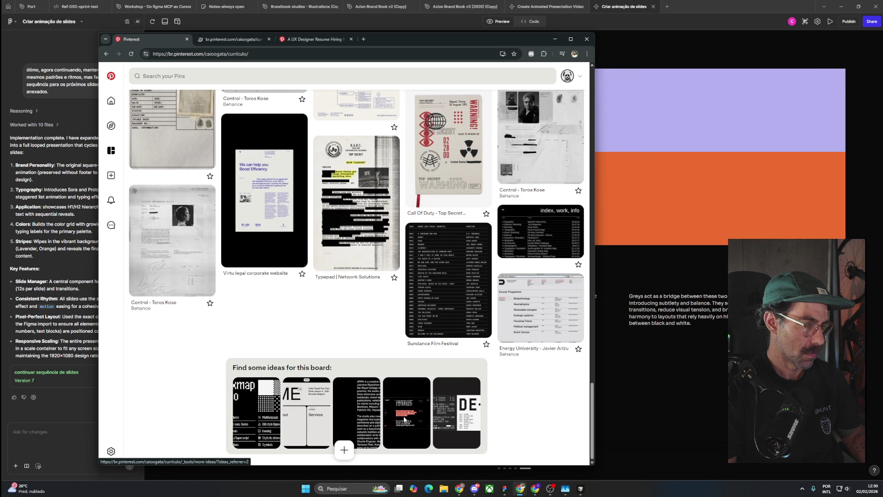
click(225, 39)
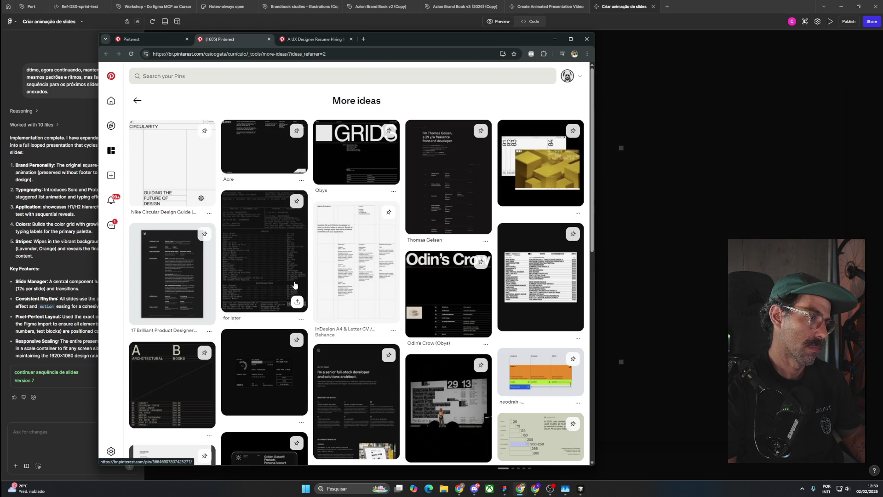
scroll(289, 290, down, 5)
scroll(289, 291, down, 5)
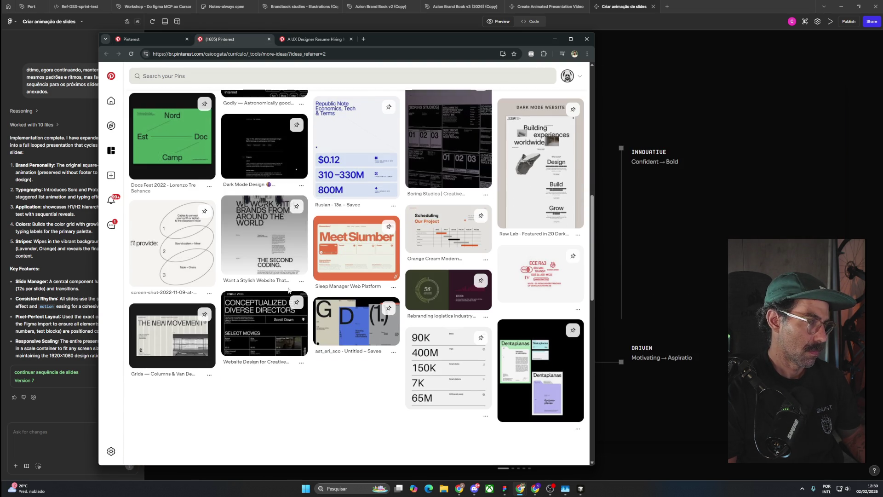
scroll(289, 290, down, 5)
scroll(289, 289, down, 5)
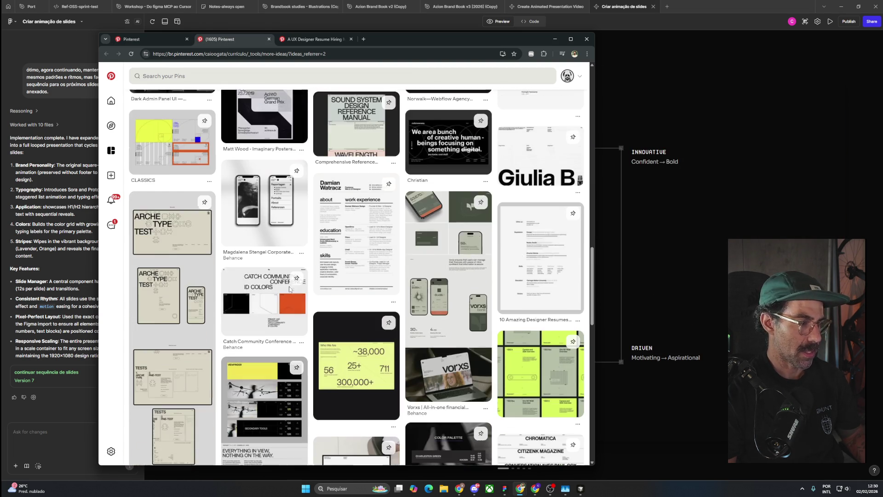
scroll(290, 288, down, 5)
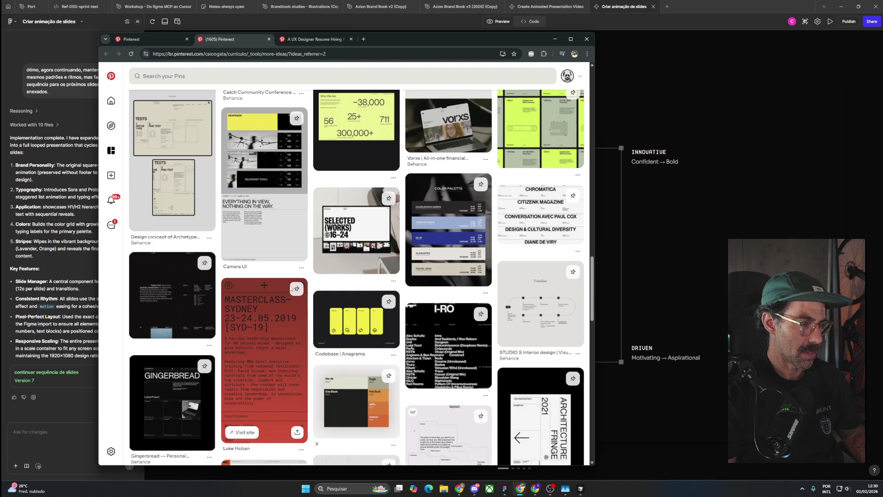
scroll(290, 289, down, 5)
scroll(290, 288, down, 5)
scroll(290, 288, down, 5)
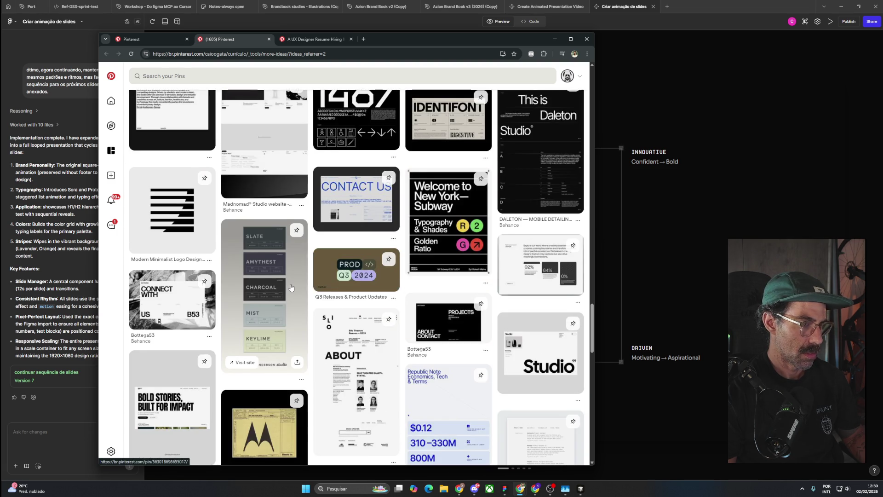
scroll(290, 287, down, 5)
scroll(291, 287, down, 5)
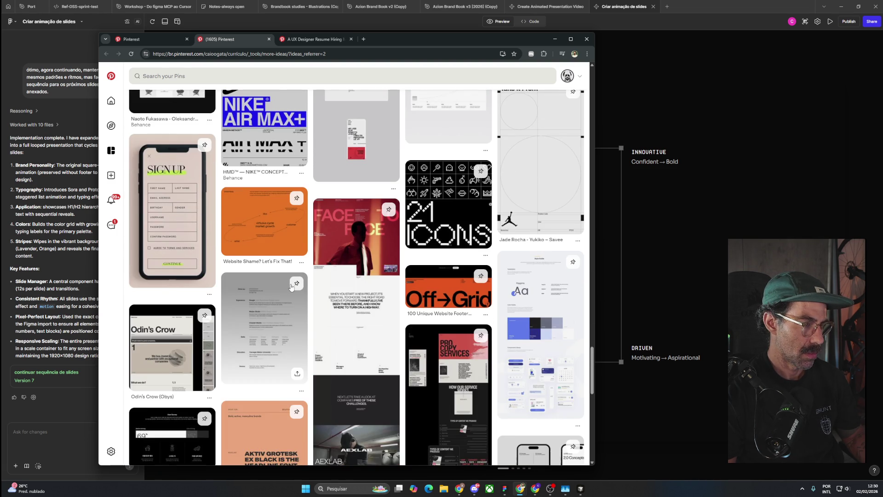
scroll(291, 286, down, 5)
scroll(291, 287, down, 5)
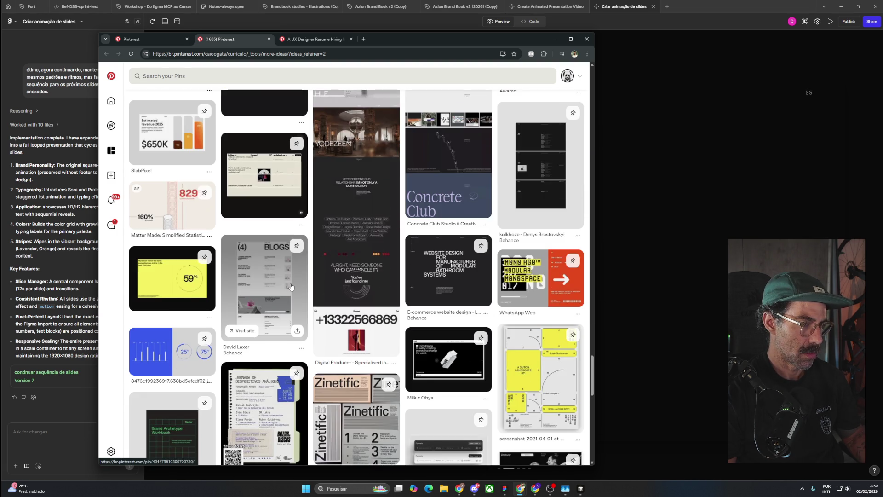
scroll(291, 287, down, 5)
scroll(290, 287, down, 5)
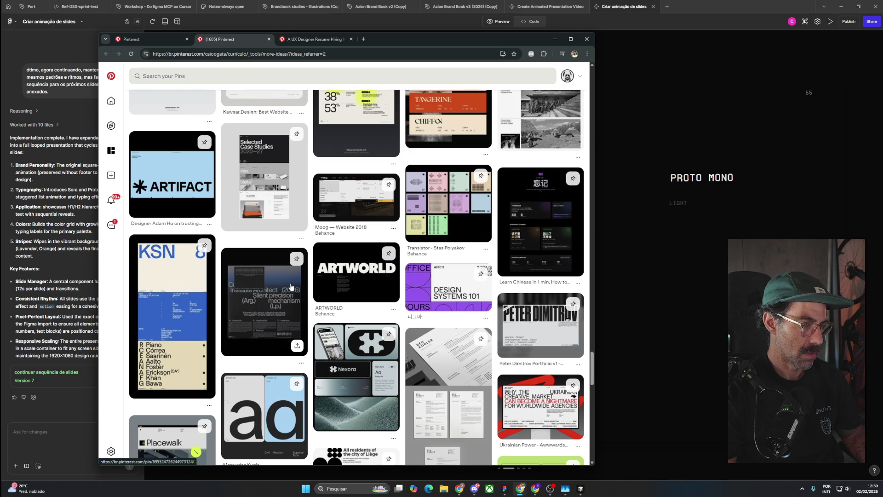
scroll(291, 287, down, 5)
scroll(291, 287, down, 5)
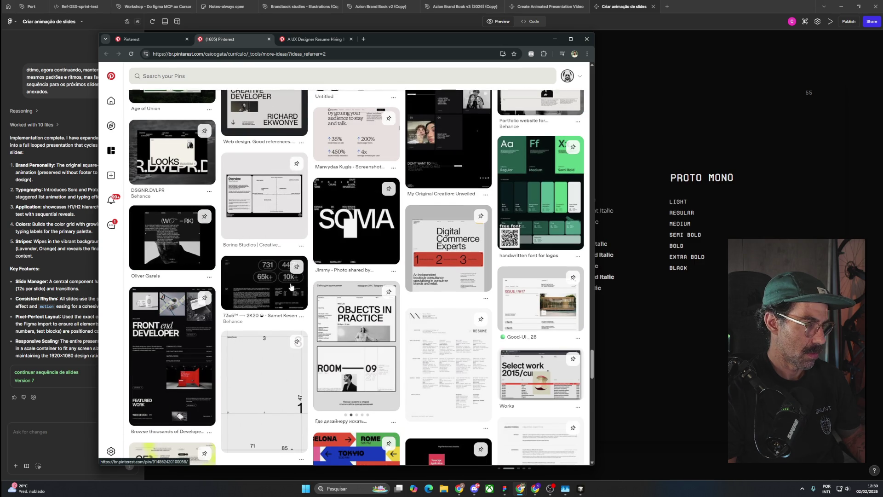
scroll(291, 287, down, 5)
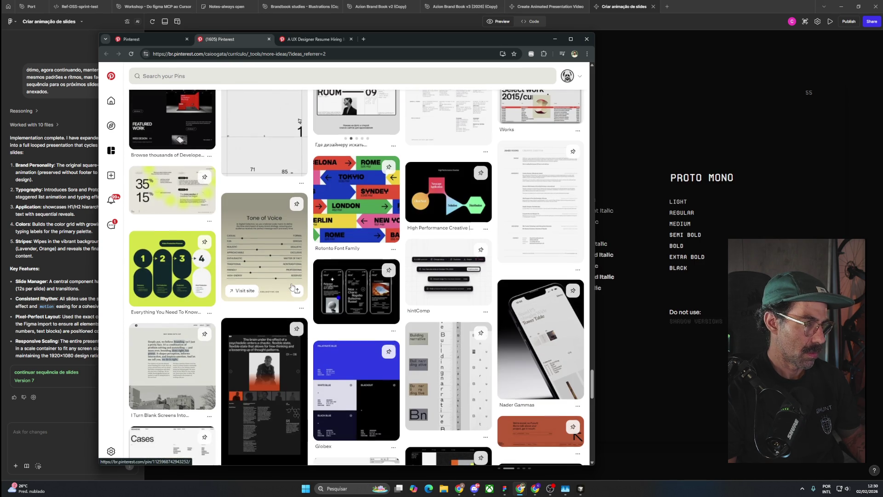
scroll(291, 285, down, 5)
scroll(293, 283, down, 5)
scroll(292, 283, down, 2)
scroll(293, 282, down, 2)
scroll(292, 282, down, 5)
scroll(293, 282, down, 5)
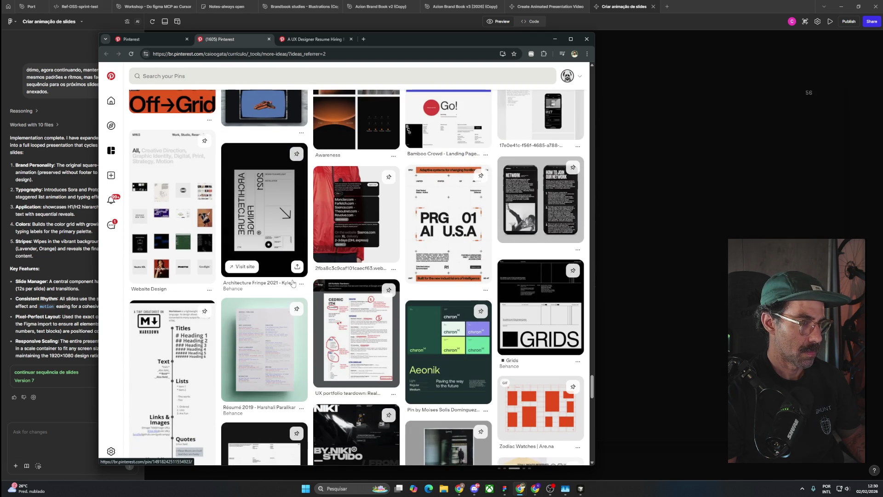
scroll(292, 282, down, 5)
scroll(292, 282, down, 5)
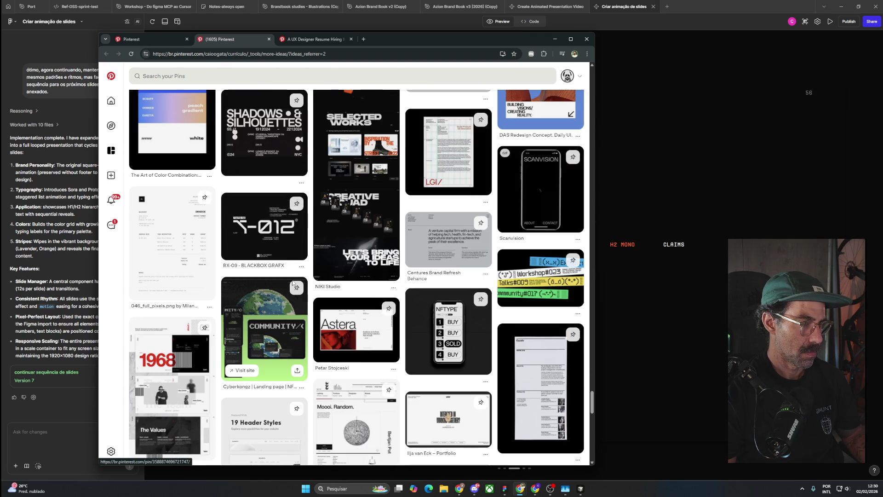
scroll(293, 283, down, 5)
scroll(293, 282, down, 5)
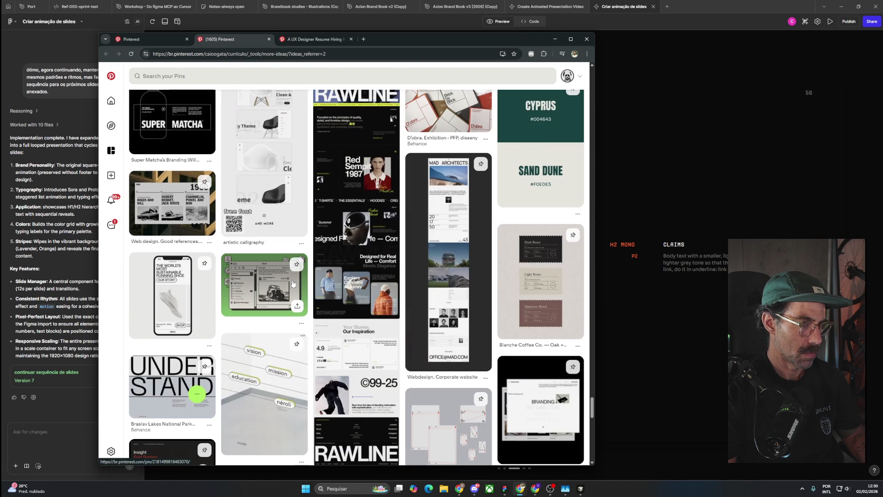
scroll(292, 283, down, 5)
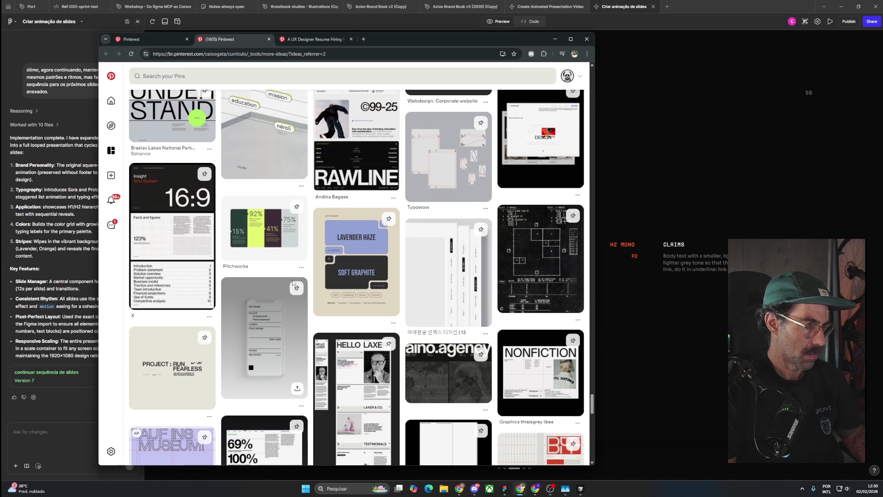
scroll(293, 283, down, 5)
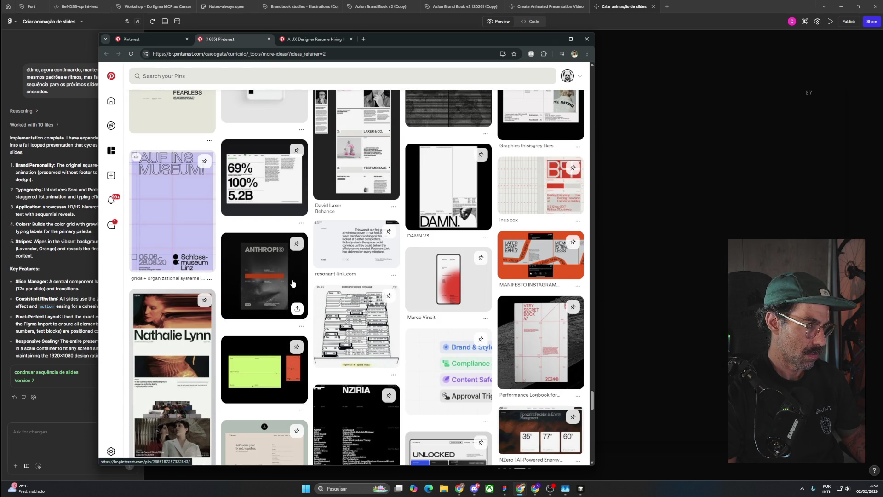
scroll(292, 282, down, 5)
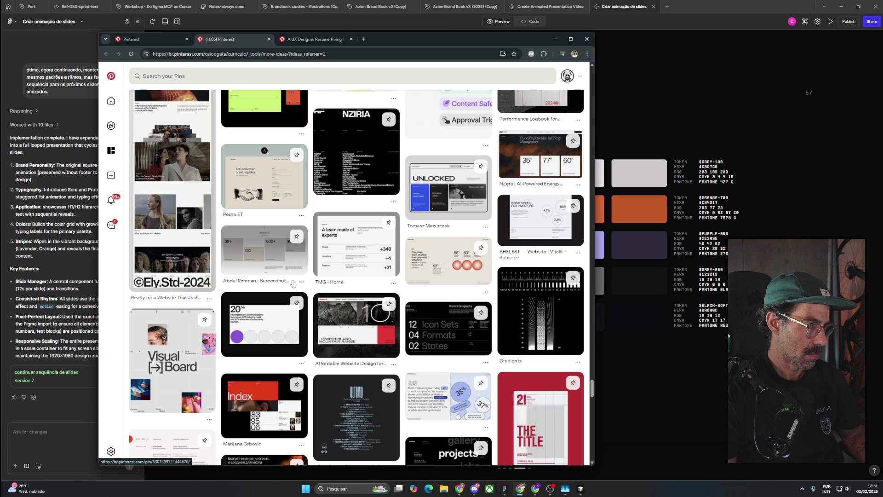
scroll(293, 283, down, 5)
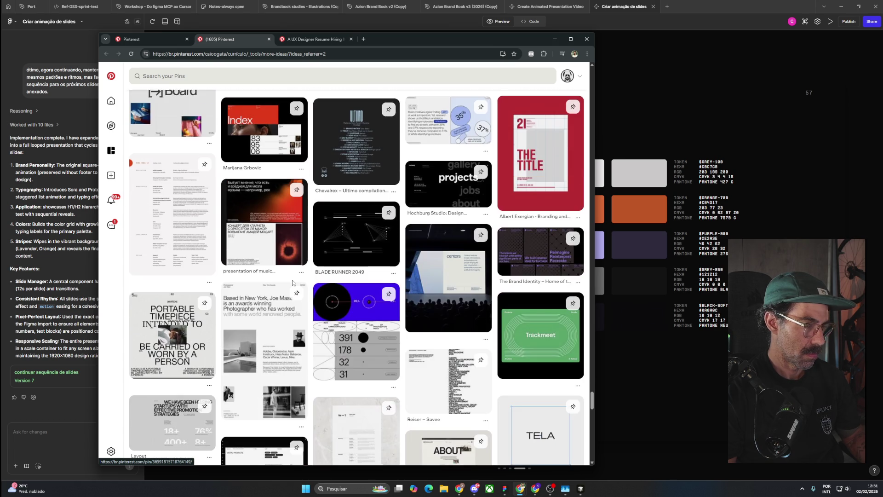
scroll(293, 283, down, 5)
scroll(292, 282, down, 5)
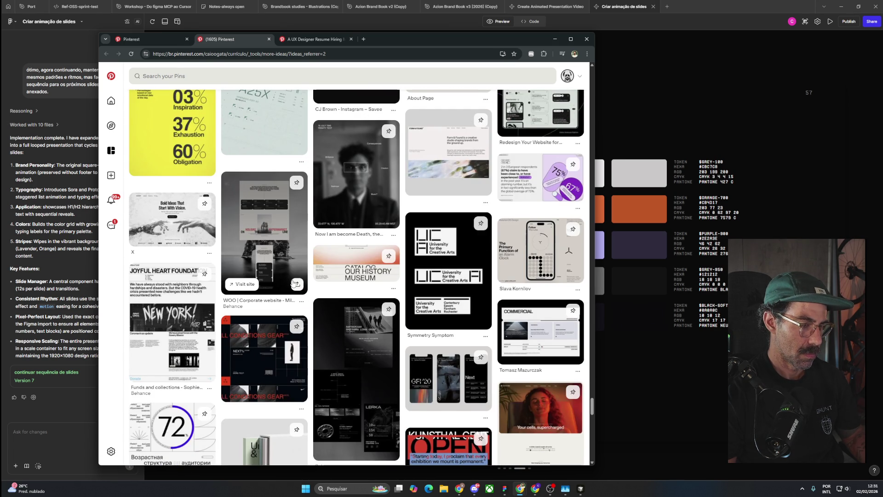
scroll(292, 283, down, 5)
scroll(292, 283, down, 5)
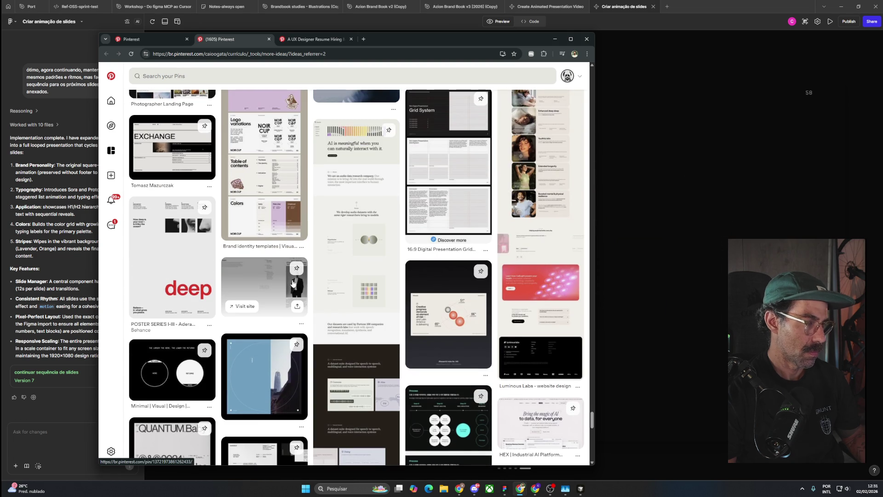
scroll(293, 283, down, 5)
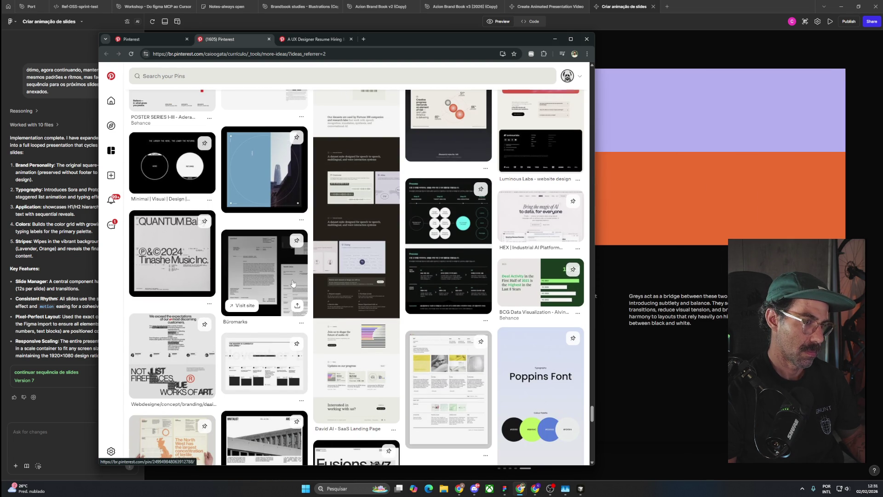
scroll(293, 283, down, 5)
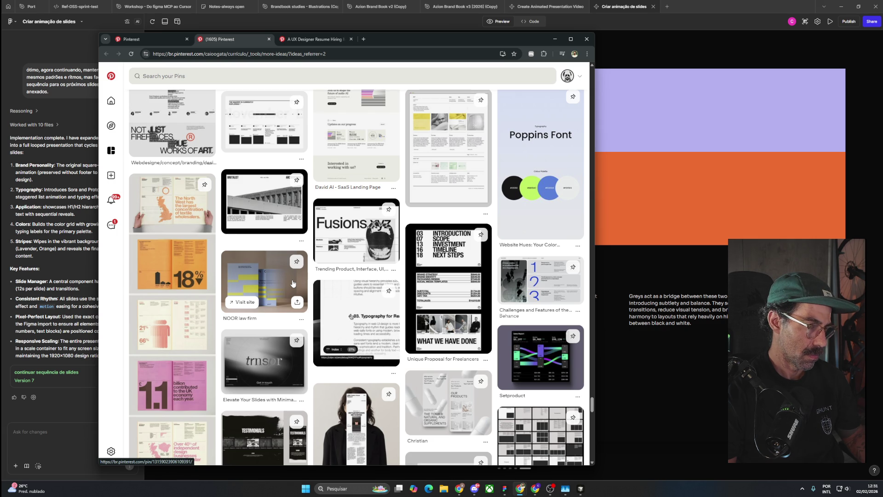
scroll(293, 283, down, 4)
right_click(291, 280)
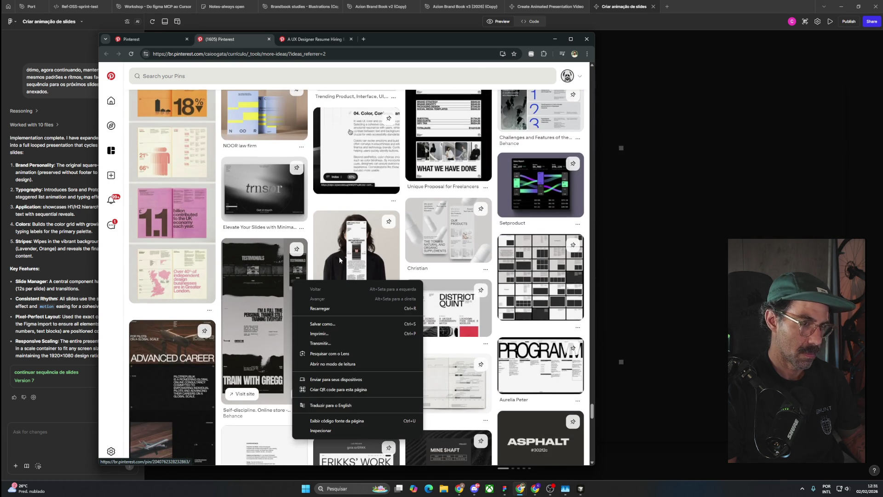
key(Escape)
scroll(334, 294, down, 5)
scroll(334, 295, down, 5)
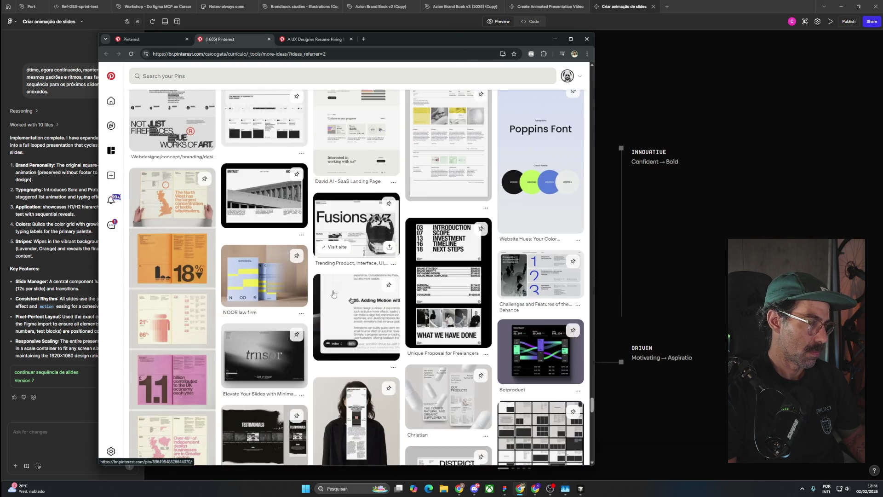
scroll(334, 293, down, 5)
scroll(334, 291, down, 5)
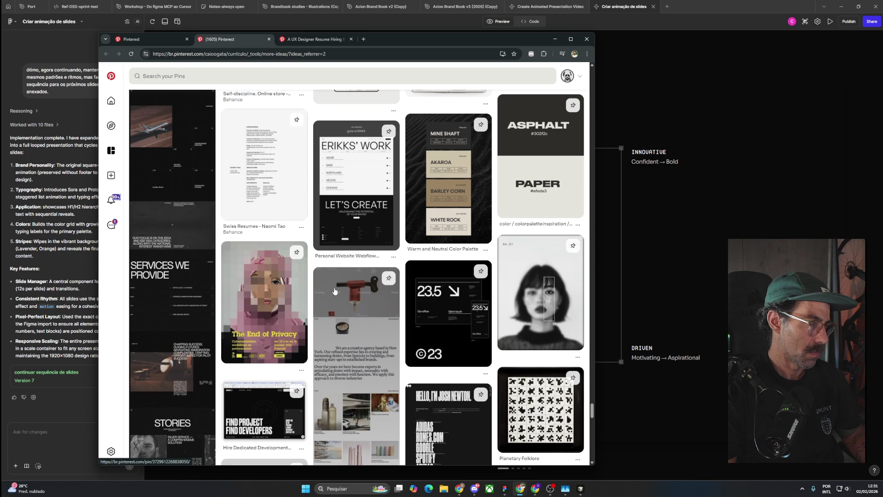
scroll(335, 290, down, 5)
scroll(335, 289, down, 5)
scroll(335, 289, down, 5)
scroll(335, 289, down, 5)
scroll(335, 288, down, 5)
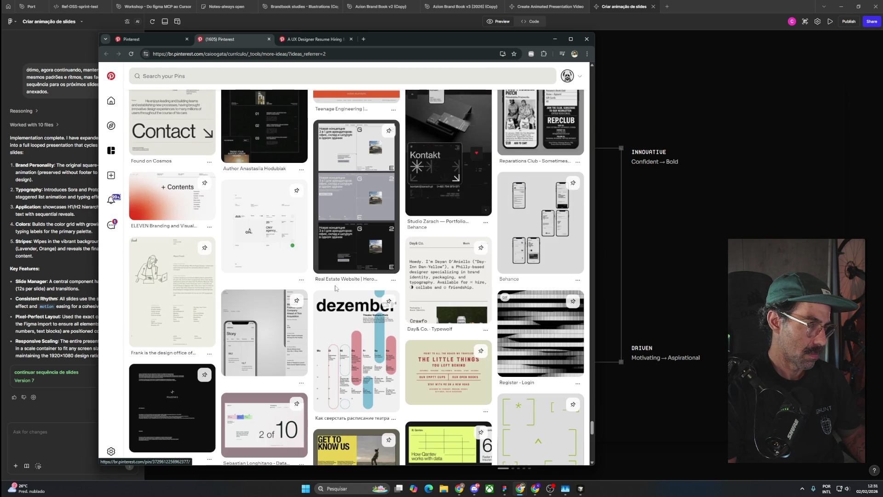
scroll(335, 289, down, 5)
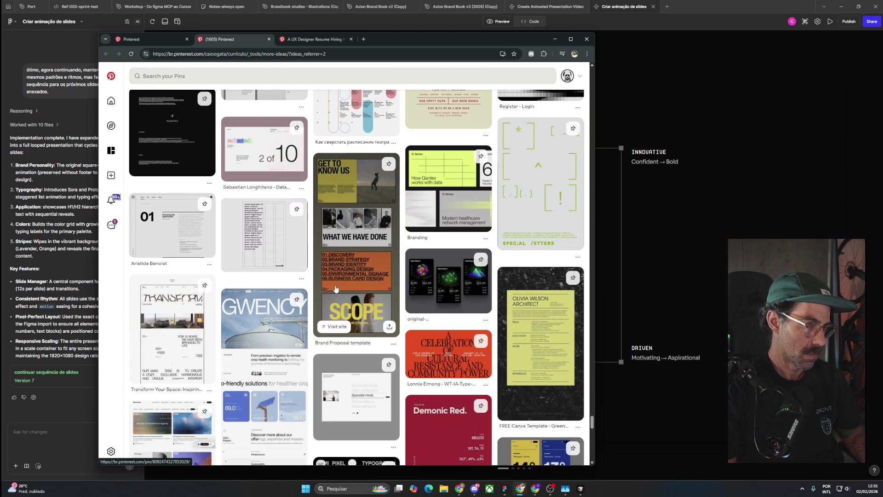
scroll(335, 289, down, 5)
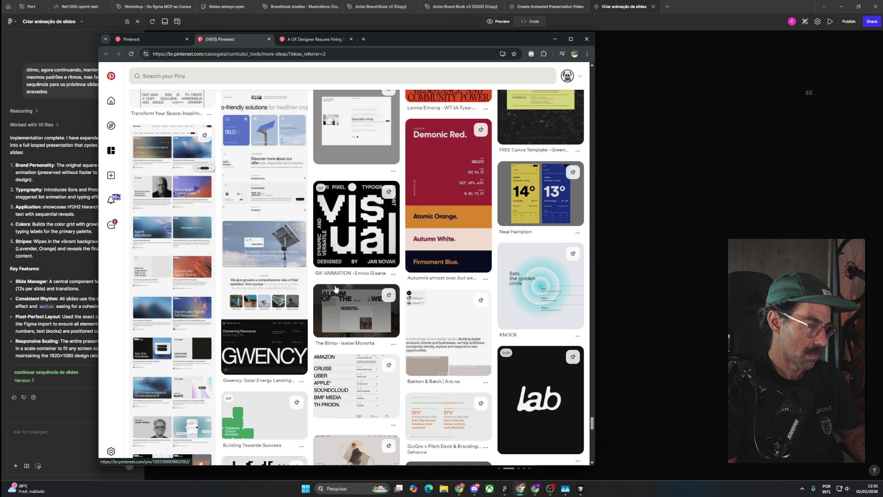
scroll(335, 288, down, 5)
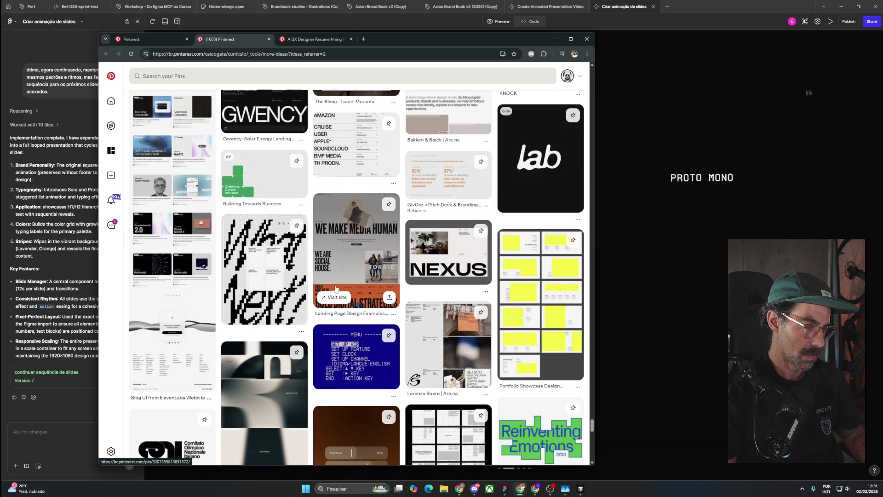
scroll(335, 288, down, 5)
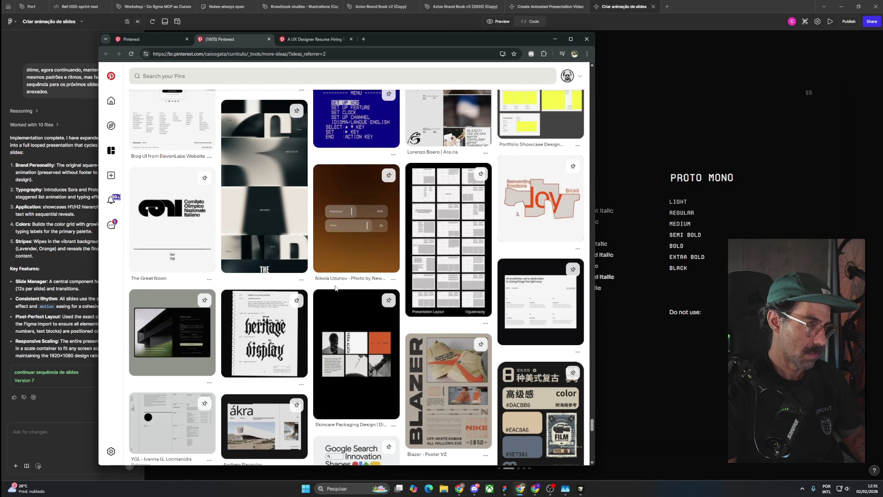
scroll(336, 288, down, 3)
scroll(336, 288, down, 5)
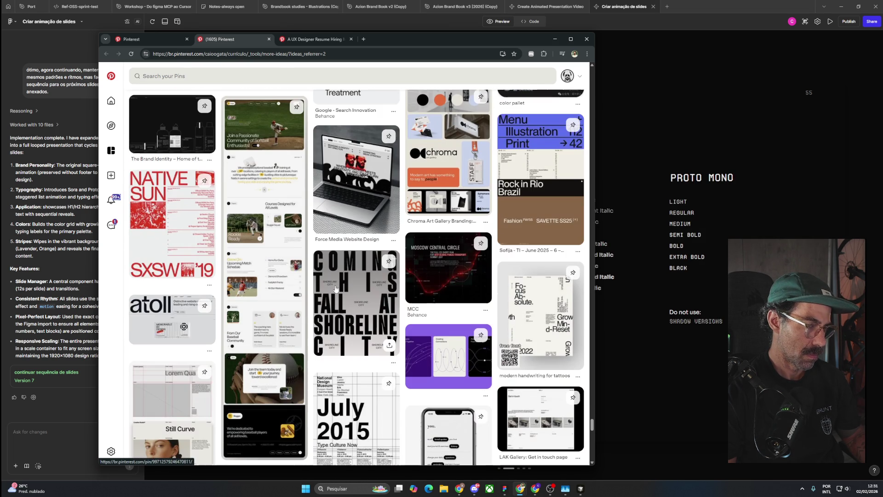
scroll(335, 288, down, 6)
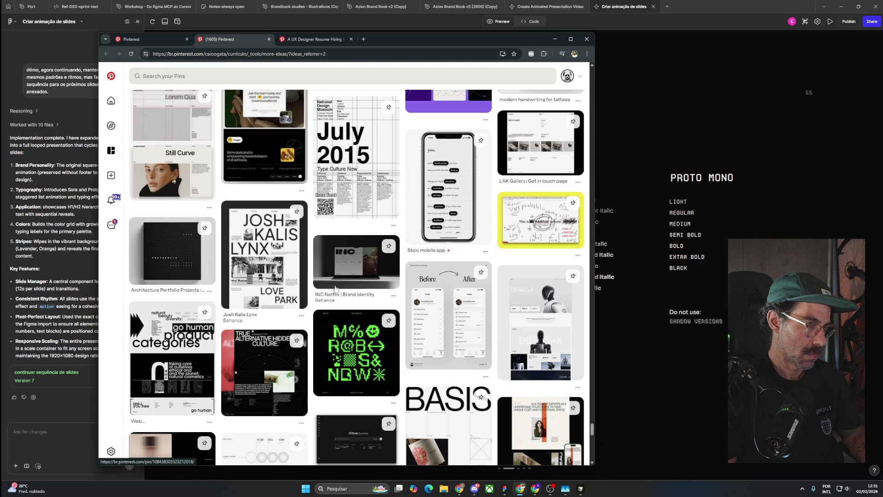
click(269, 39)
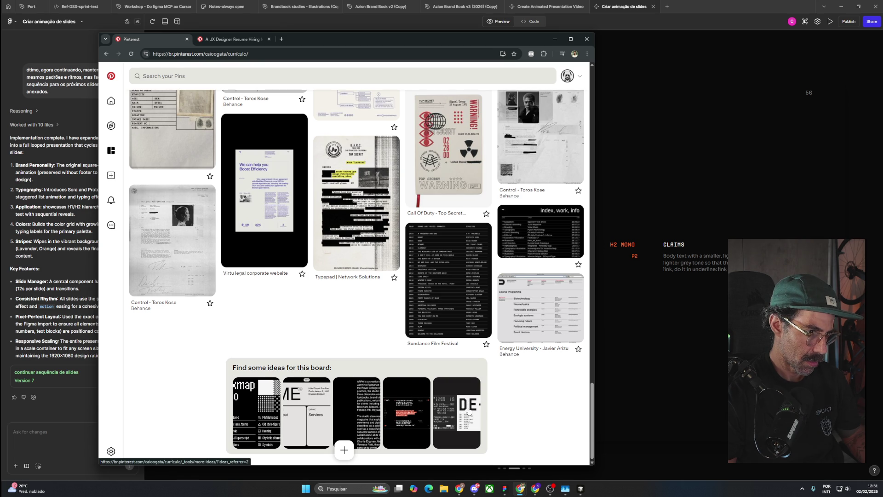
Step: Reopen the Currículo board's 'Find some ideas for this board' page in a new tab and view it
middle_click(468, 411)
click(233, 38)
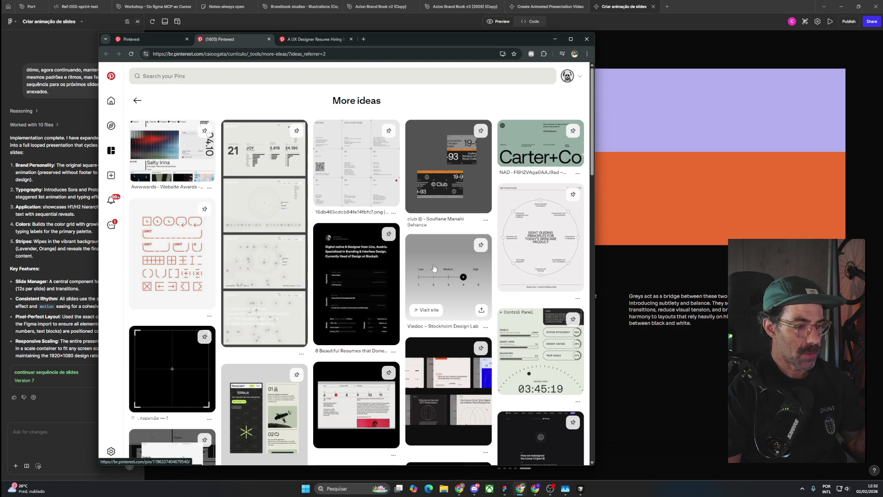
Step: Scroll the More ideas feed and open the dark interface pin in a background tab
scroll(434, 267, down, 3)
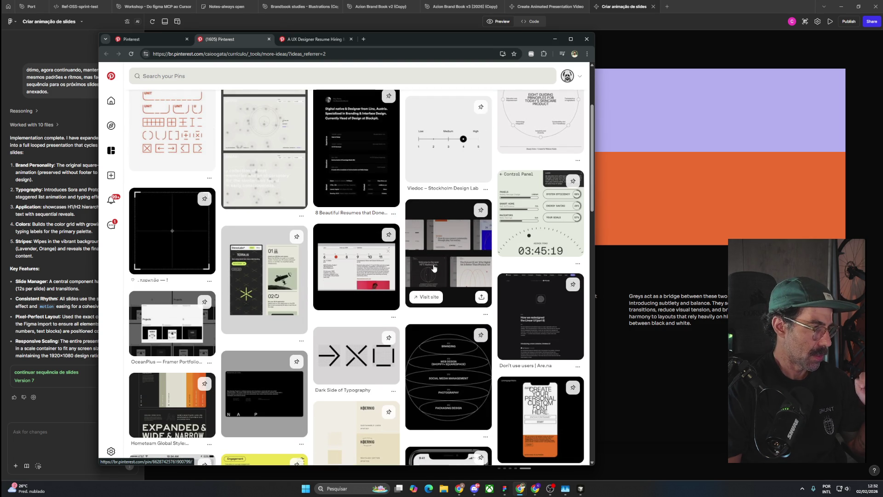
scroll(433, 268, down, 3)
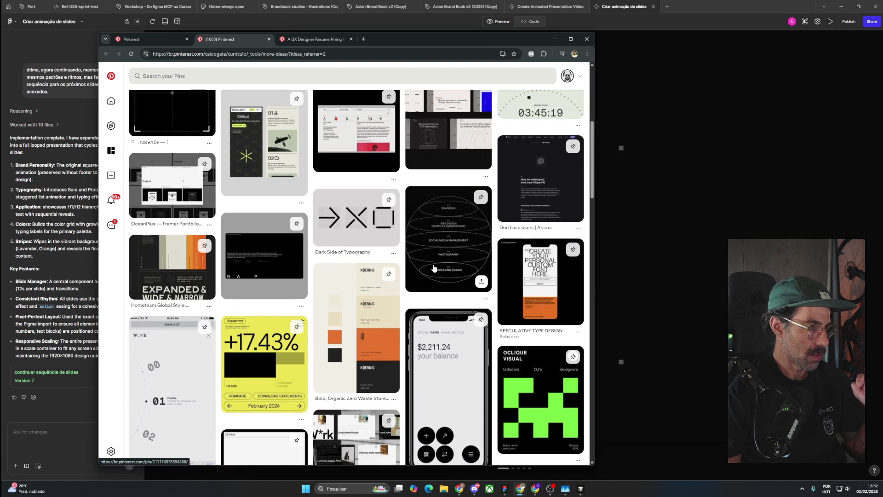
scroll(434, 268, down, 4)
scroll(434, 268, down, 3)
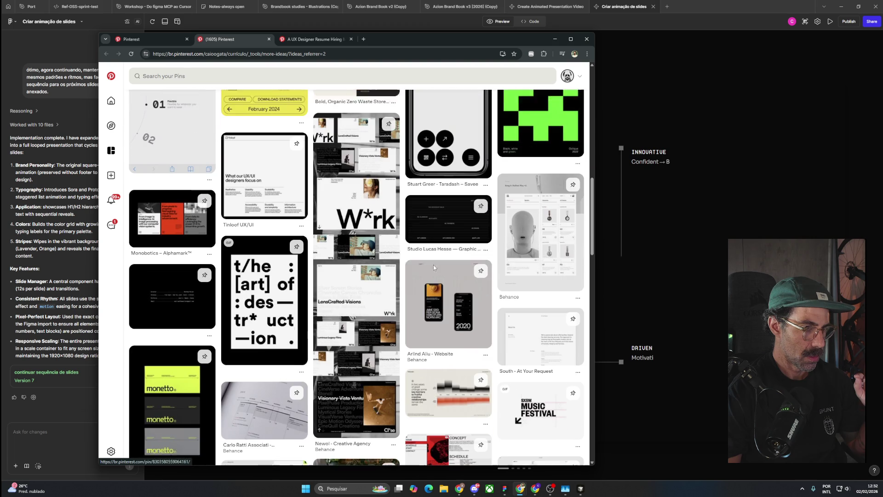
scroll(434, 268, down, 3)
scroll(433, 268, down, 1)
scroll(434, 267, down, 1)
scroll(433, 267, down, 2)
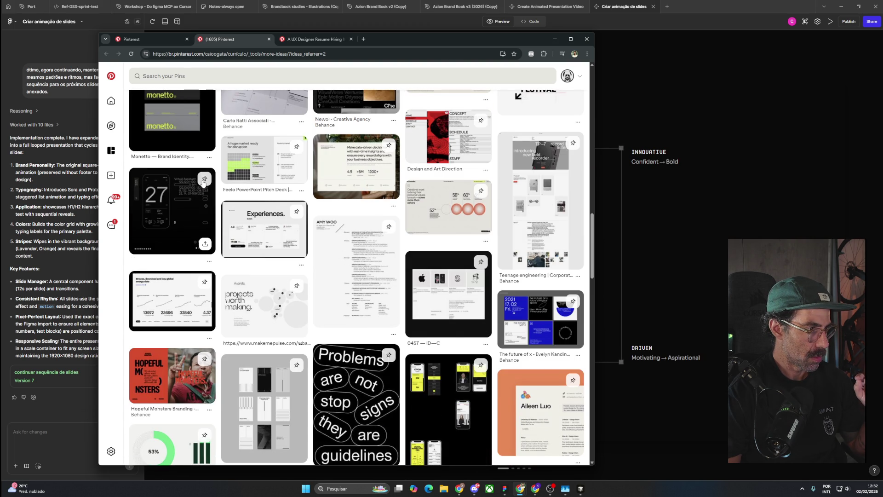
middle_click(180, 201)
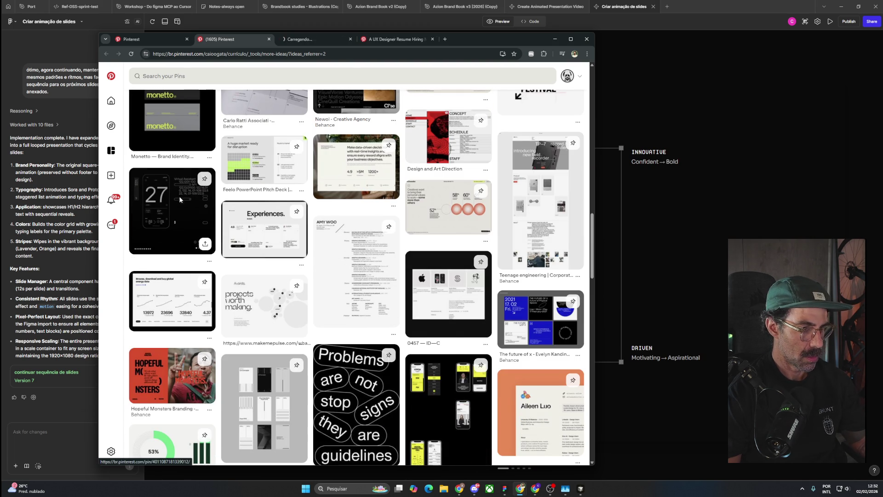
Step: Scroll further and open the Untitled Future – Visual Journal pin in a background tab
scroll(180, 203, down, 3)
scroll(179, 204, down, 3)
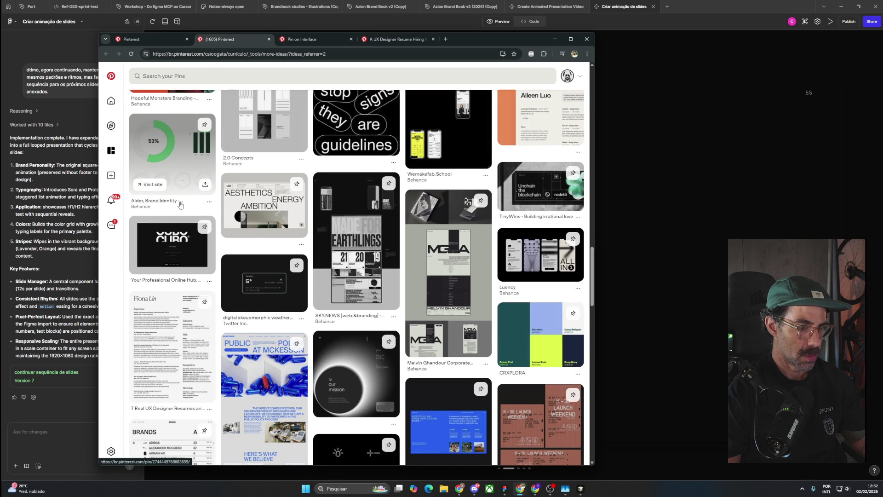
scroll(180, 205, down, 2)
scroll(180, 205, down, 3)
scroll(180, 206, down, 5)
scroll(179, 205, down, 1)
scroll(179, 204, down, 4)
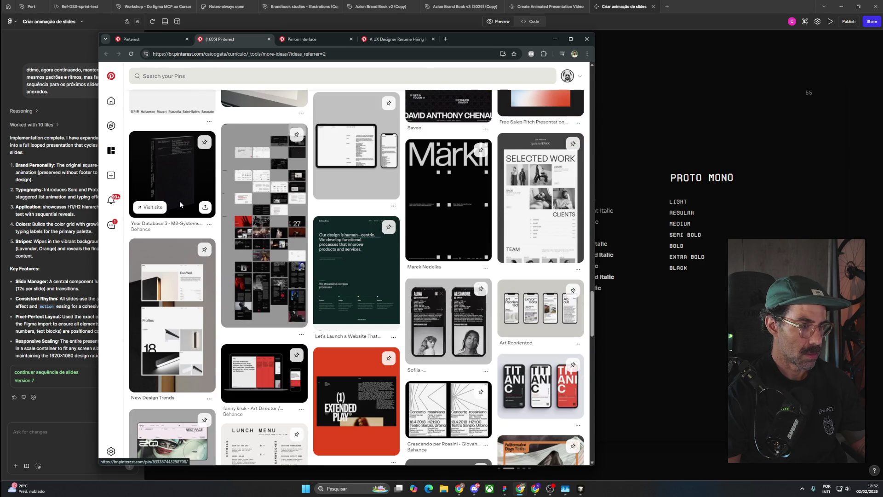
scroll(180, 204, down, 4)
scroll(180, 205, down, 4)
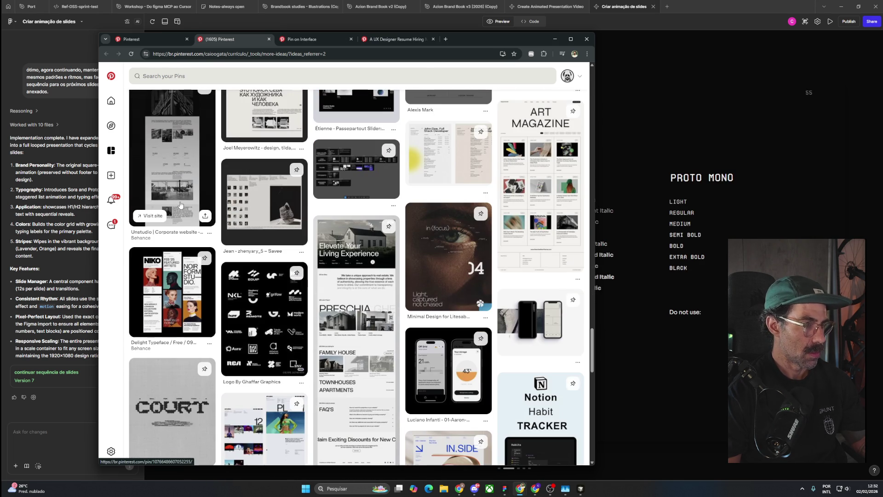
scroll(179, 205, down, 4)
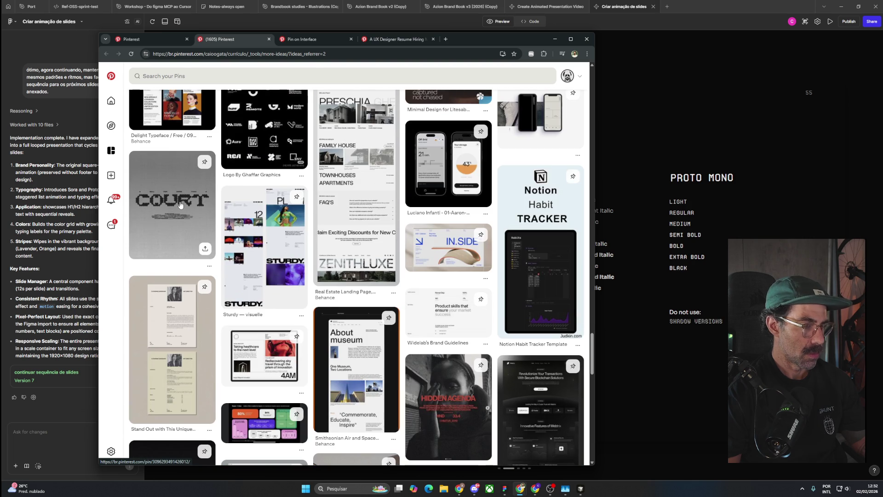
scroll(180, 205, down, 6)
scroll(180, 205, down, 4)
scroll(179, 205, up, 1)
scroll(180, 206, up, 3)
scroll(180, 205, down, 5)
scroll(179, 205, down, 4)
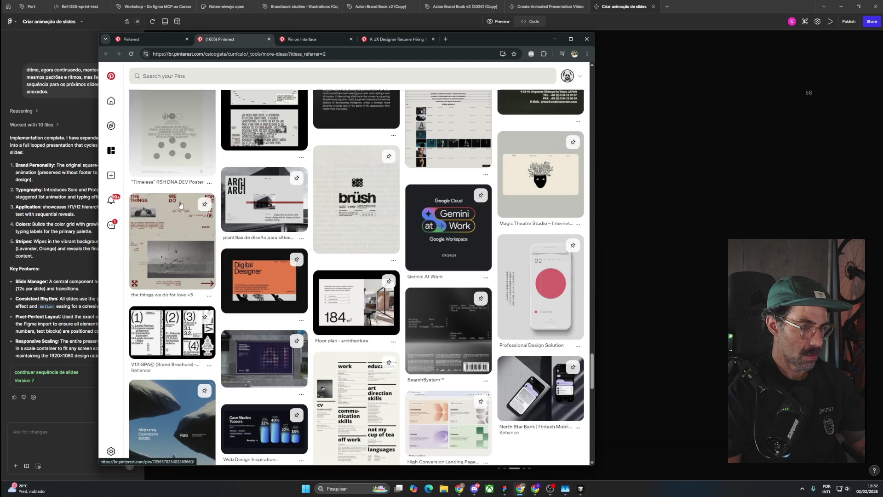
scroll(180, 205, up, 1)
scroll(180, 205, down, 4)
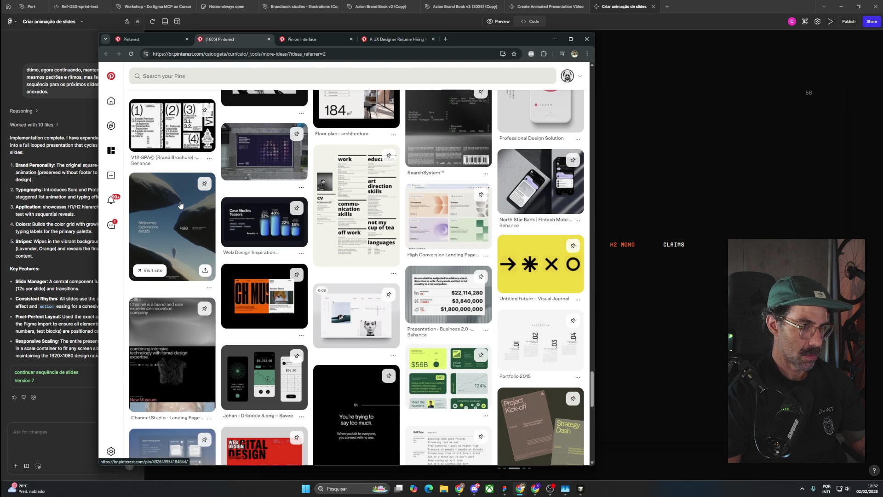
scroll(180, 205, down, 4)
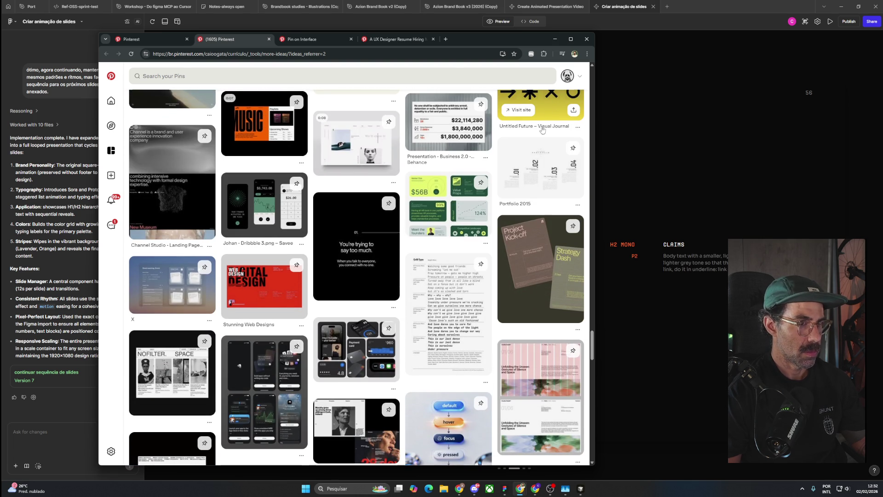
scroll(536, 213, up, 3)
middle_click(536, 213)
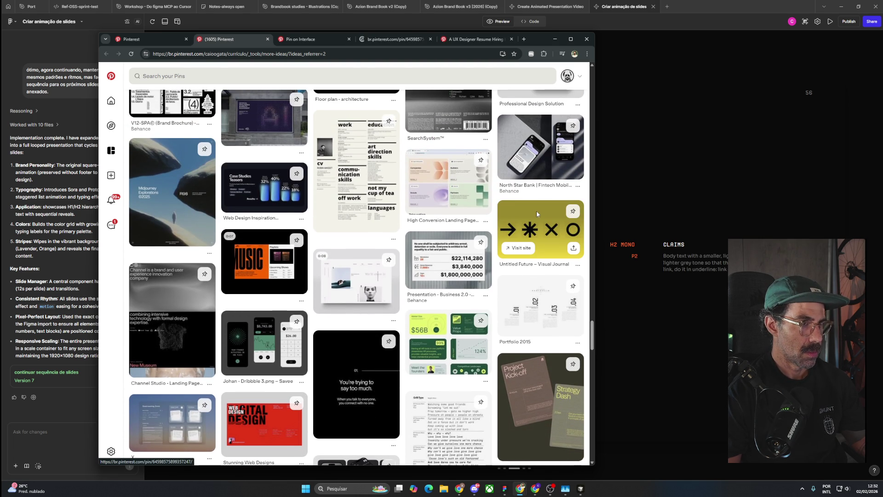
Step: Browse the rest of the feed, then bring the Figma Make slide preview to the front
scroll(515, 286, down, 4)
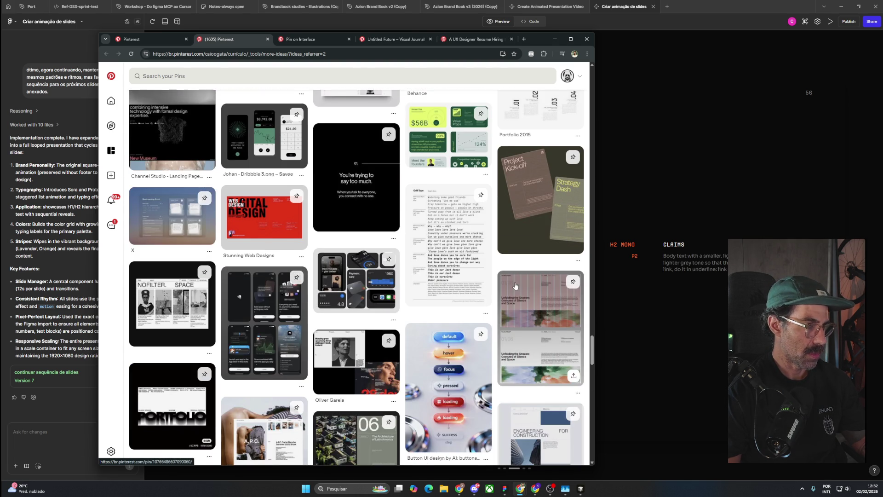
scroll(515, 285, down, 5)
scroll(515, 286, down, 5)
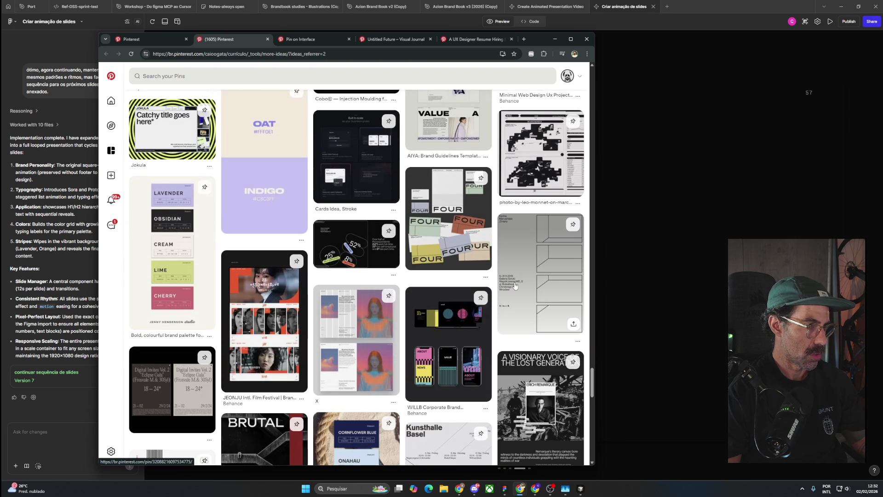
scroll(514, 286, down, 4)
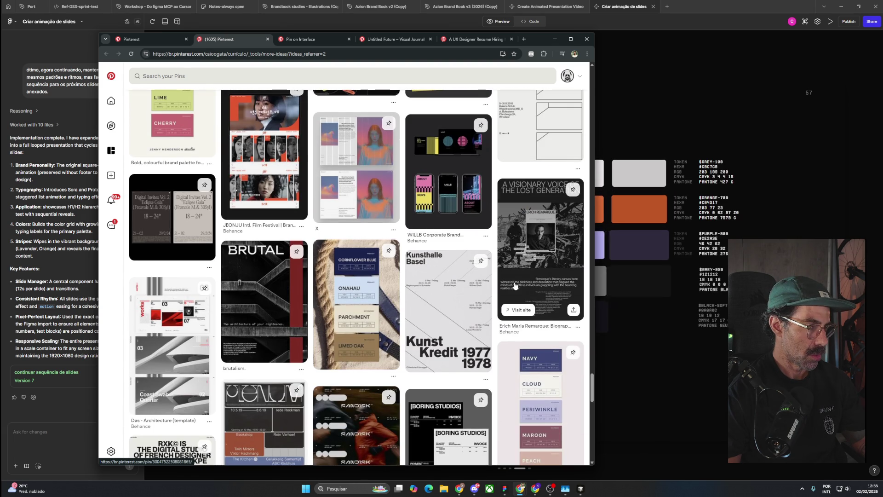
scroll(515, 286, down, 1)
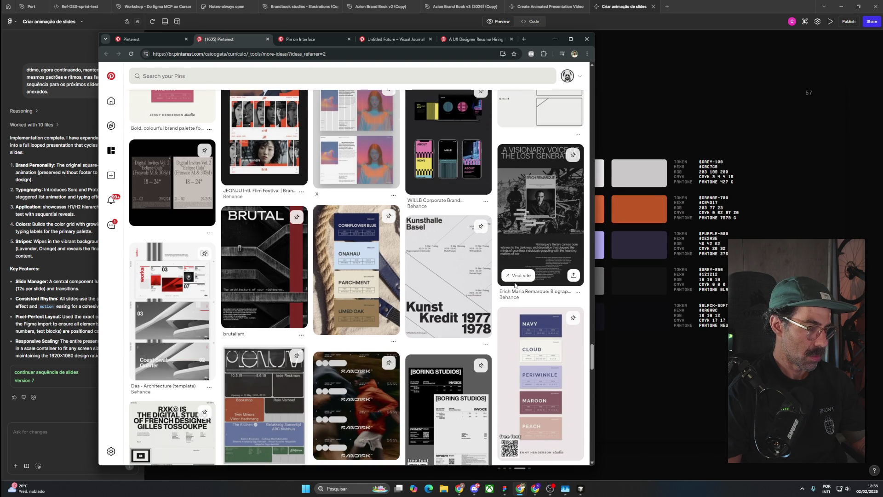
scroll(515, 285, down, 5)
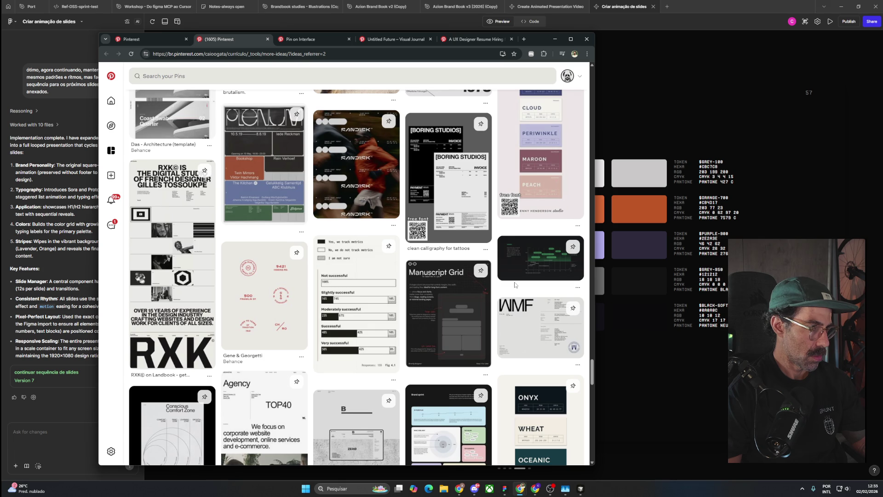
scroll(515, 286, down, 5)
scroll(515, 286, down, 5)
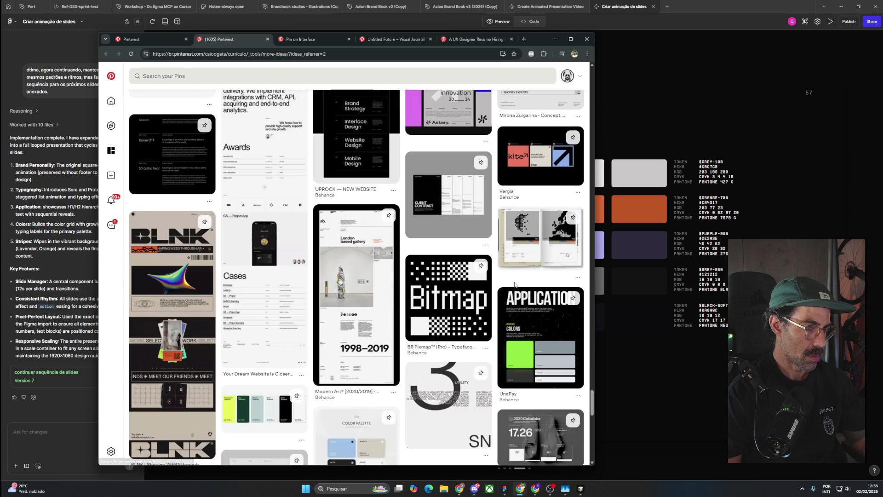
scroll(515, 285, down, 5)
scroll(515, 285, down, 5)
scroll(515, 285, down, 5)
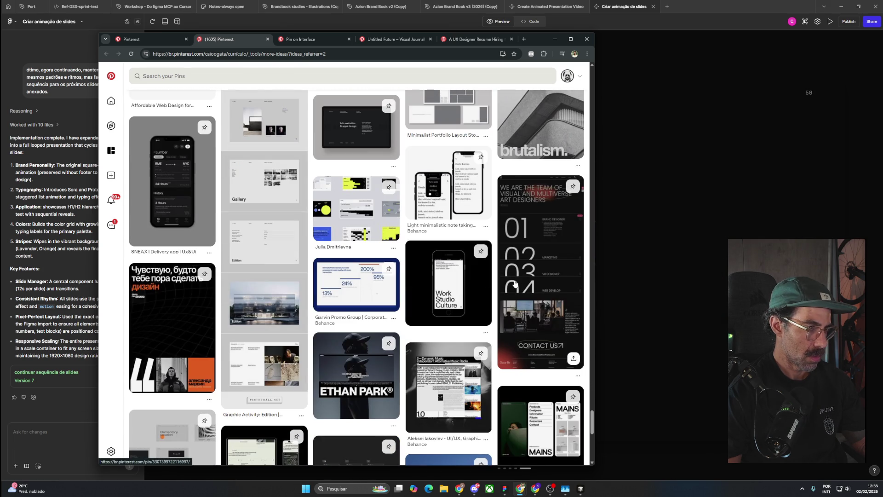
scroll(515, 283, down, 4)
scroll(515, 283, down, 4)
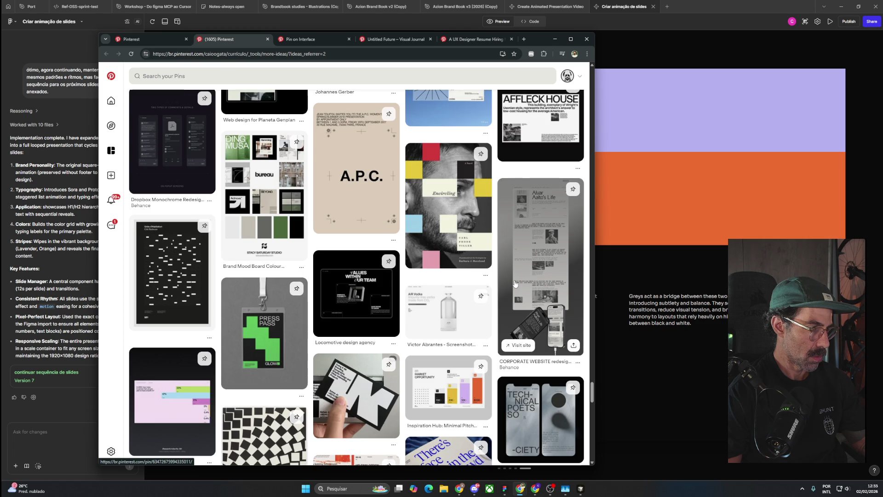
scroll(514, 284, down, 5)
scroll(515, 283, down, 3)
scroll(515, 284, down, 2)
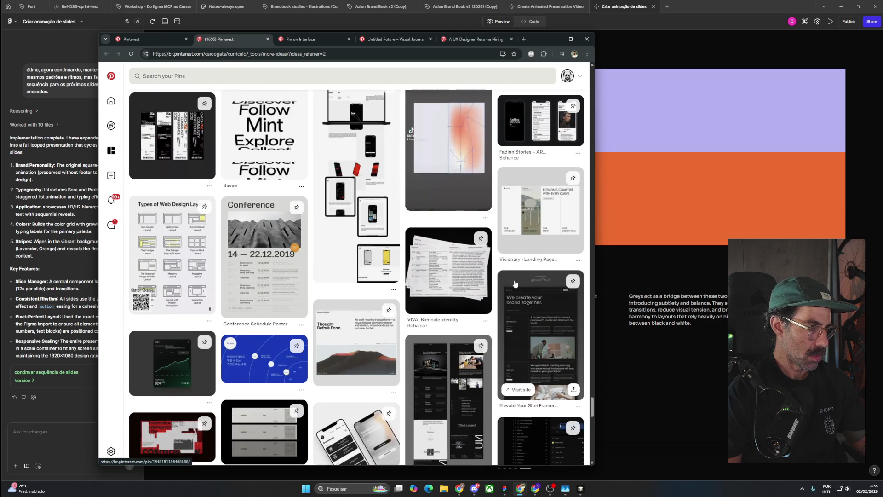
scroll(515, 283, down, 5)
scroll(515, 284, down, 5)
scroll(532, 269, down, 5)
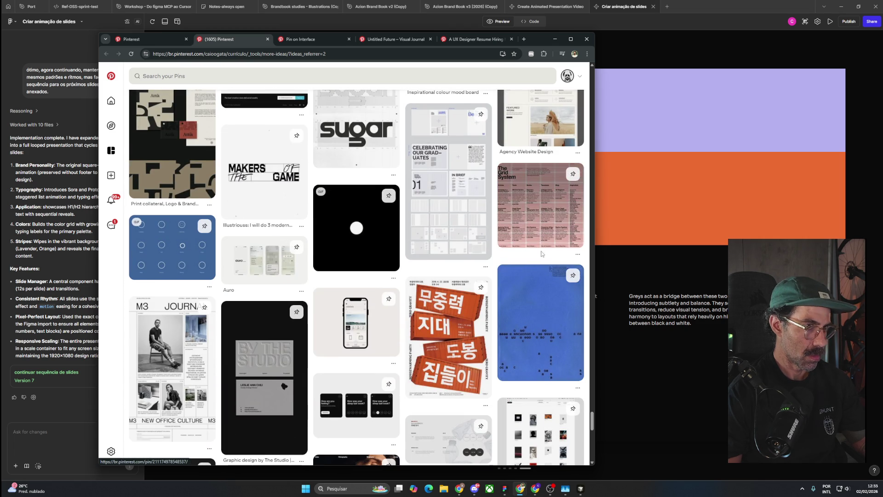
click(642, 52)
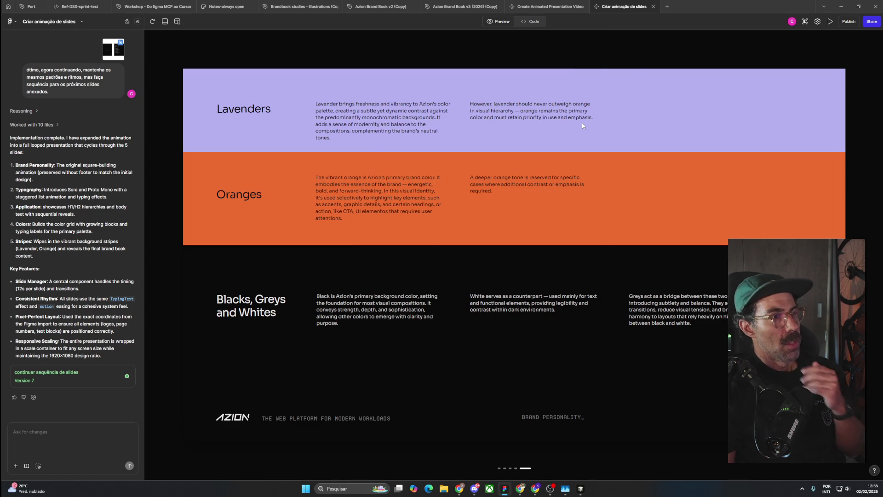
Step: Switch to Create Animated Presentation Video and back to Criar animação de slides, then start a screen capture
click(543, 7)
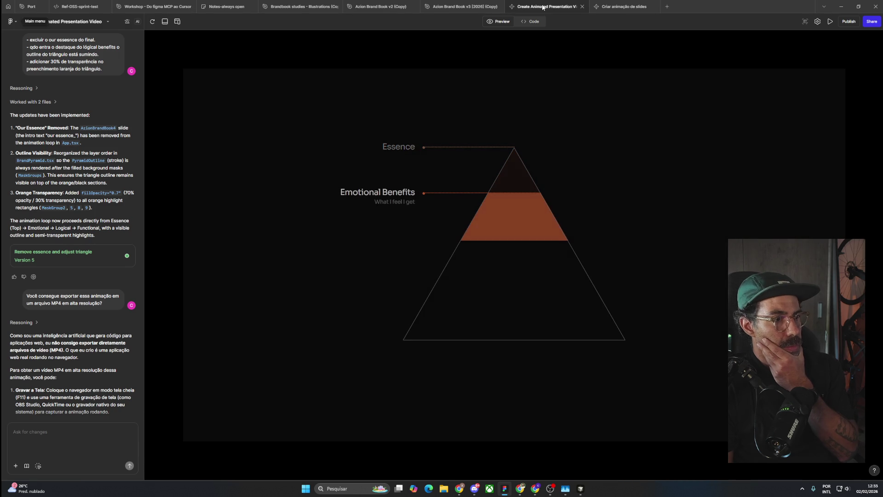
click(610, 6)
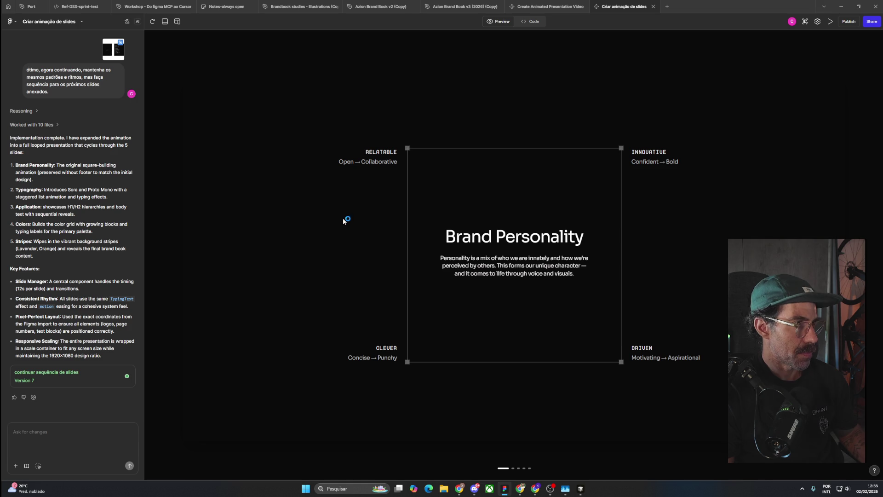
key(super+shift+s)
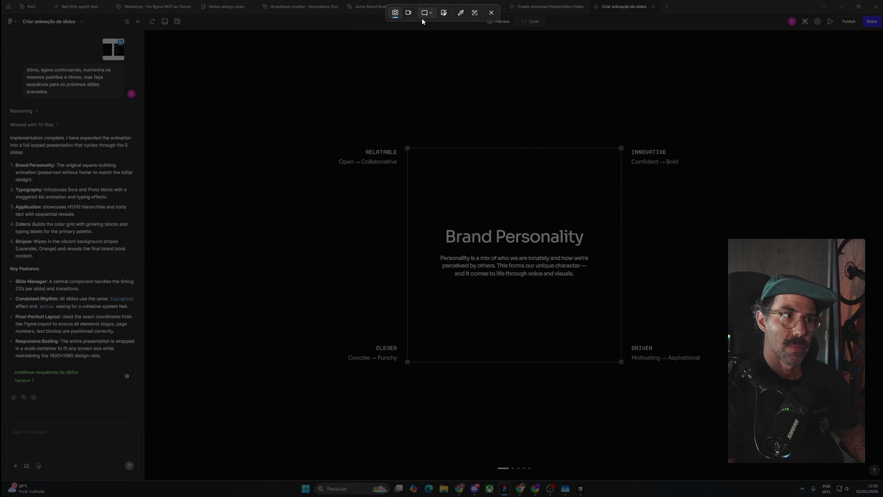
Step: Switch Snipping Tool to video, frame the Figma Make slide preview, and start recording
click(408, 13)
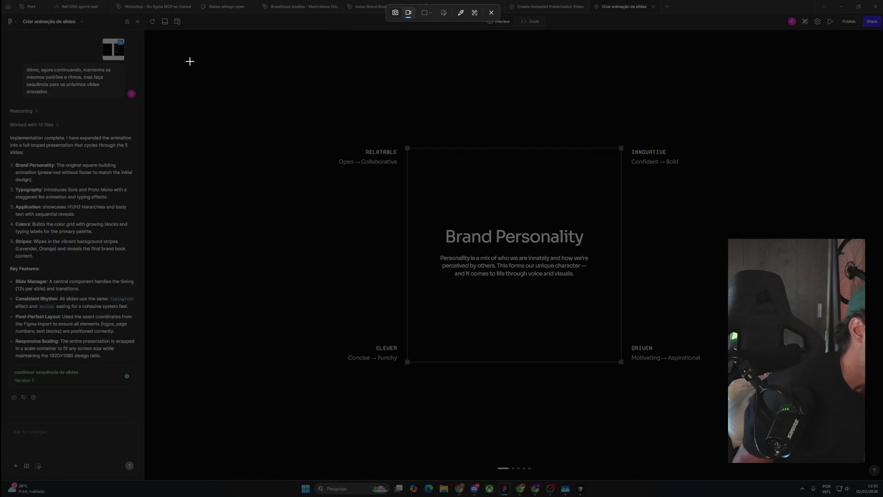
drag(182, 44, 867, 464)
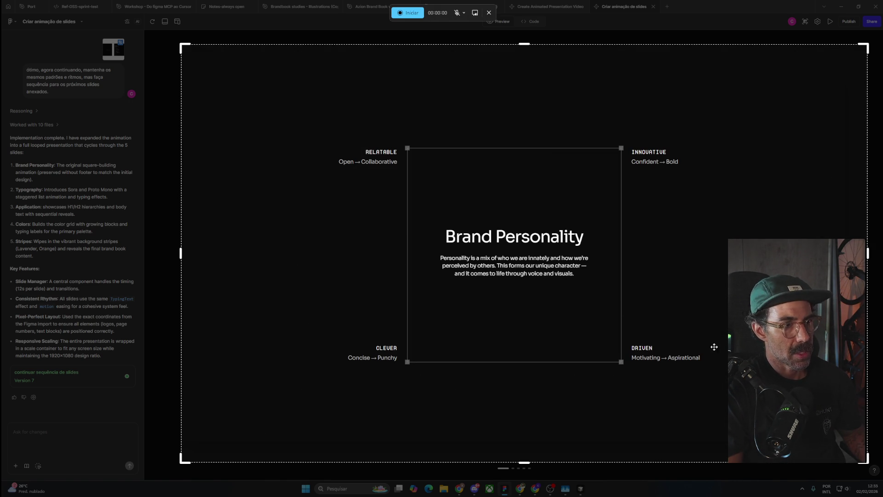
mouse_move(709, 314)
mouse_down()
mouse_move(699, 301)
mouse_move(708, 296)
mouse_up()
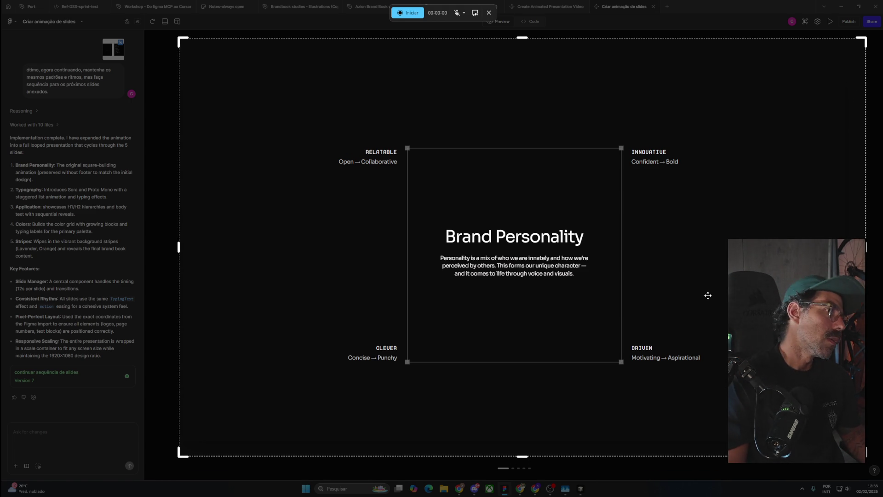
mouse_move(708, 295)
mouse_down()
mouse_move(699, 289)
mouse_move(706, 297)
mouse_up()
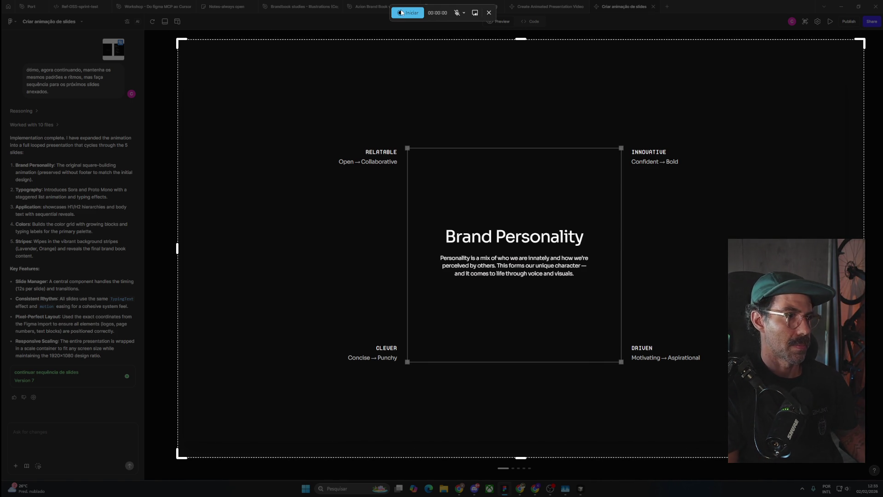
click(407, 12)
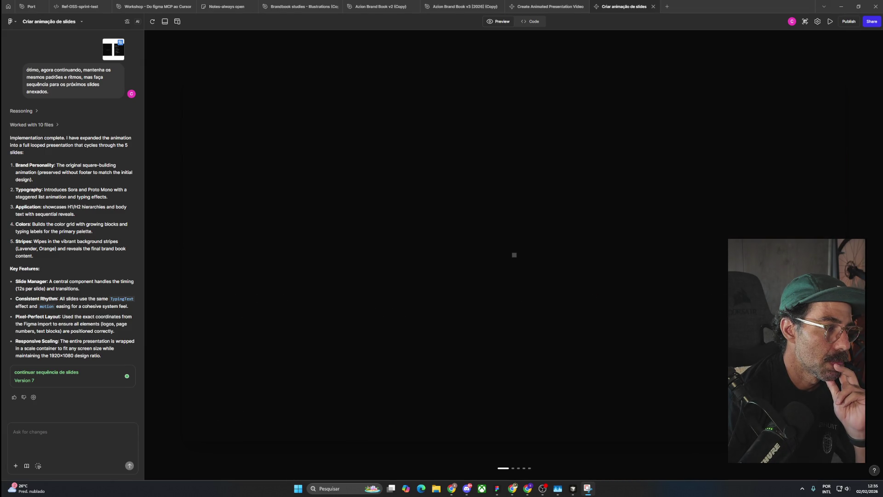
Step: Stop the 1:18 slide recording and close its Snipping Tool window
click(420, 13)
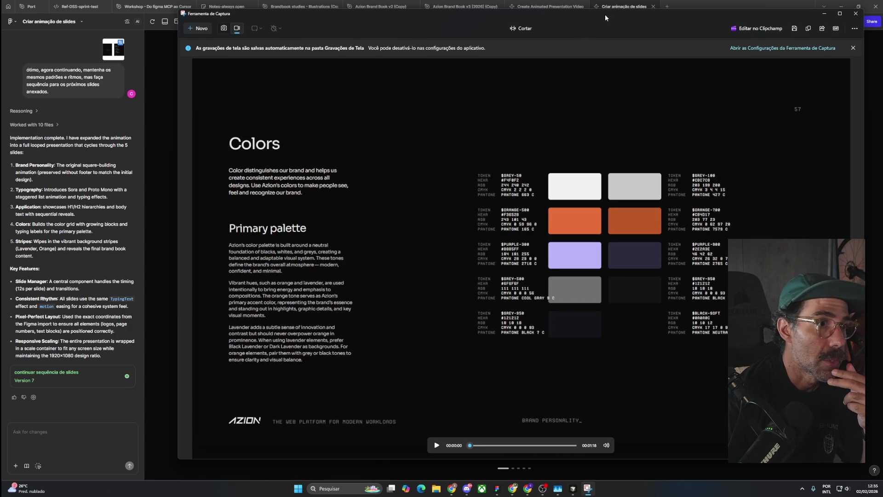
drag(605, 18, 555, 21)
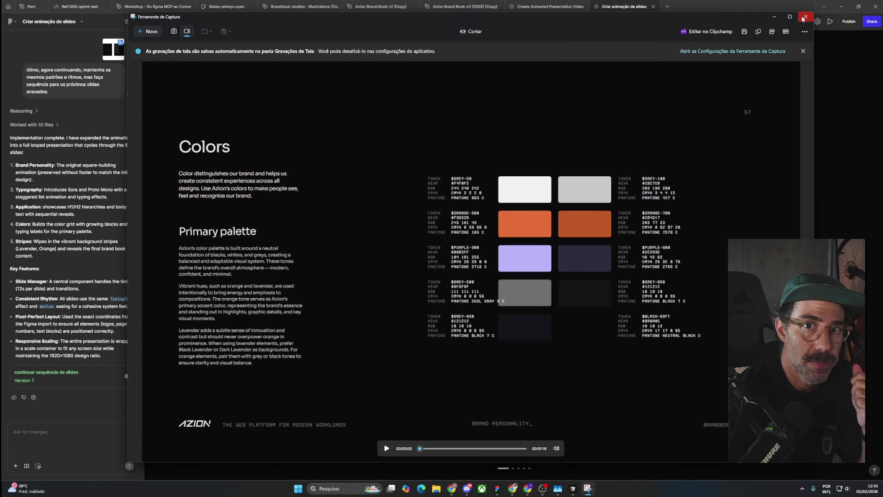
click(803, 19)
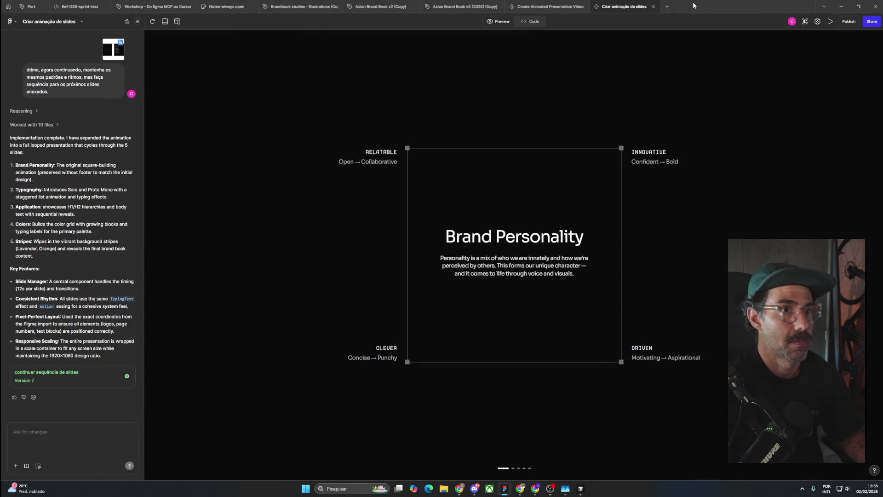
Step: Return to Figma and open the Azion Brand Book v3 [2026] (Copy) file
key(alt+Tab)
key(alt+Tab)
key(alt+Tab)
key(alt+Tab)
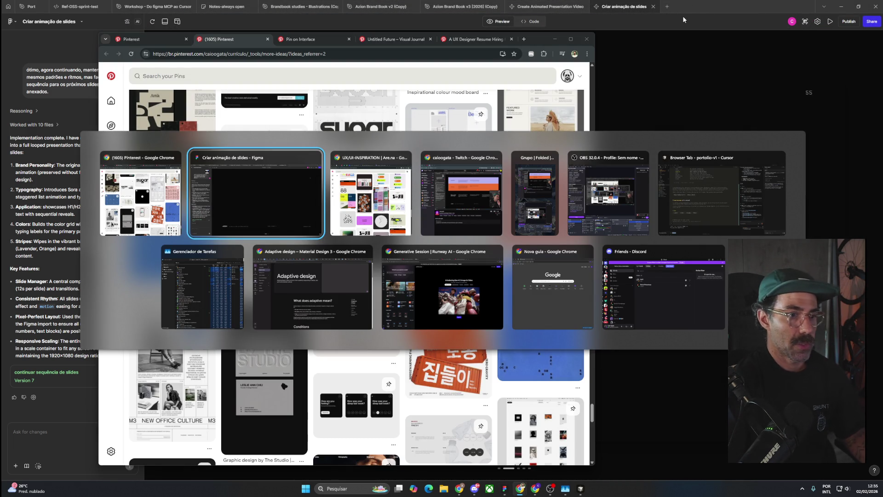
click(256, 198)
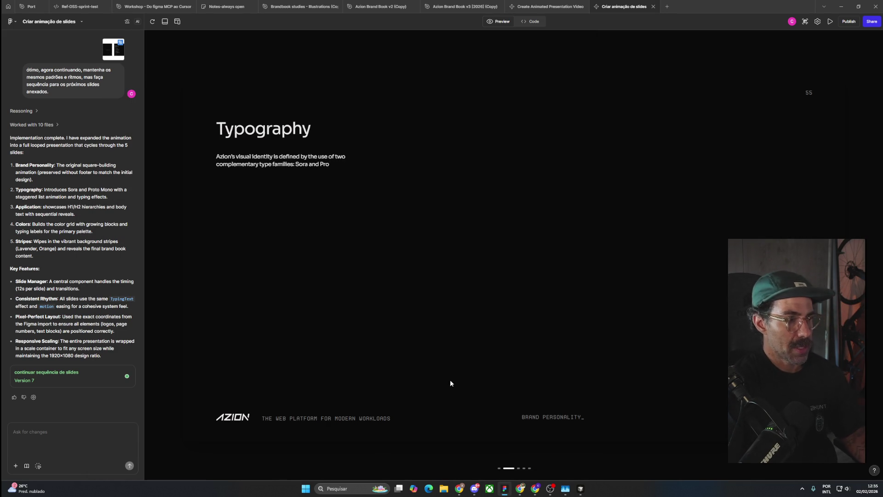
click(467, 5)
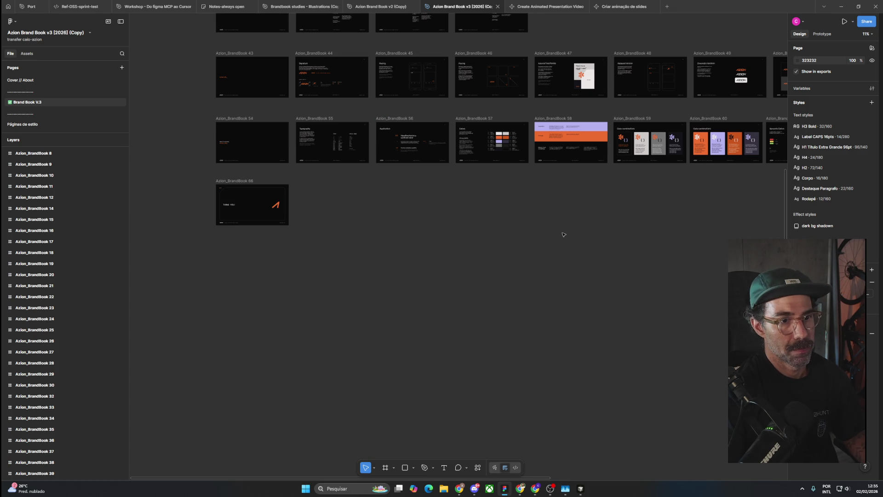
Step: Switch to the Azion Brand Book v2 (Copy) file and zoom on its slides
scroll(528, 257, up, 5)
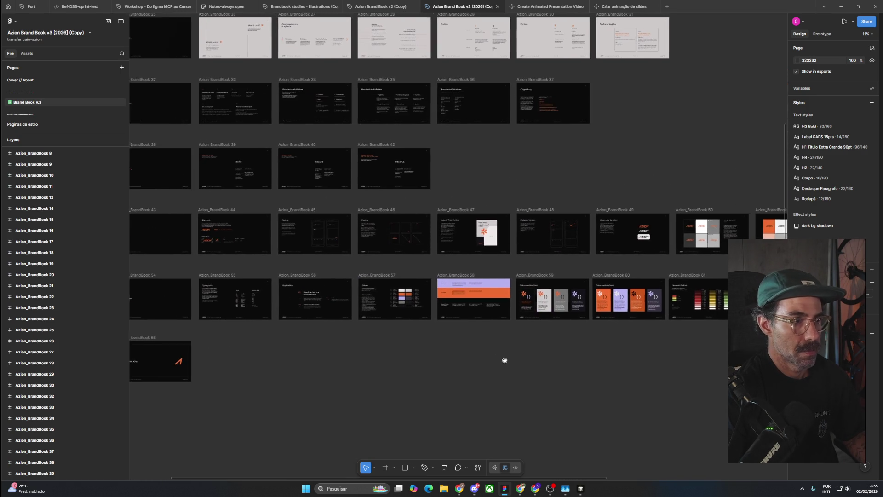
click(381, 6)
scroll(458, 253, down, 10)
scroll(555, 315, up, 4)
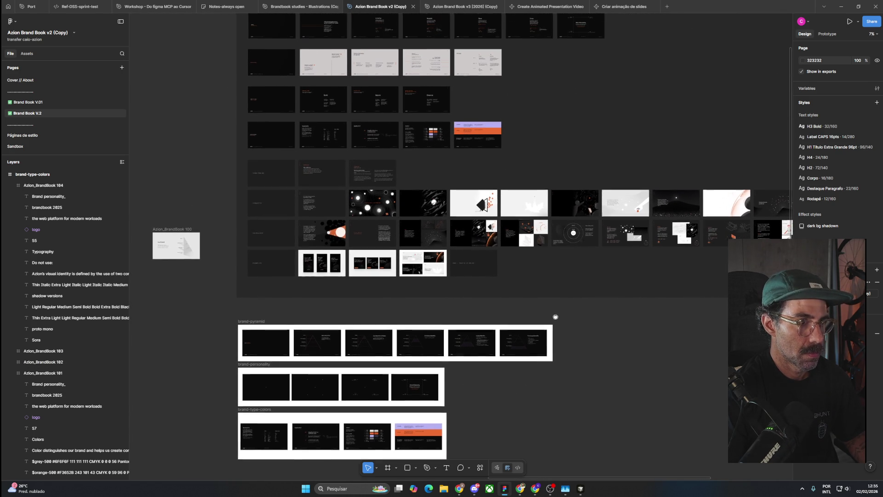
scroll(338, 244, up, 4)
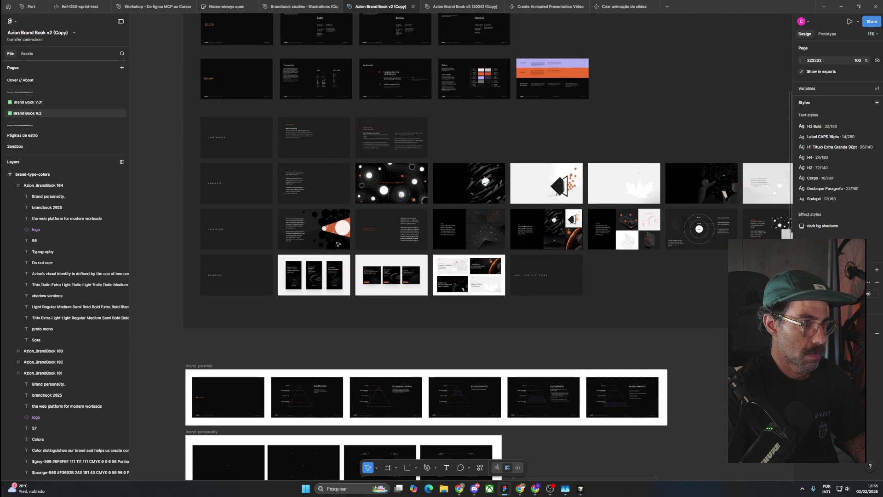
click(341, 242)
Step: Pan across the slide grid to later slides like the What/How/Why edge-computing diagram
scroll(341, 242, up, 1)
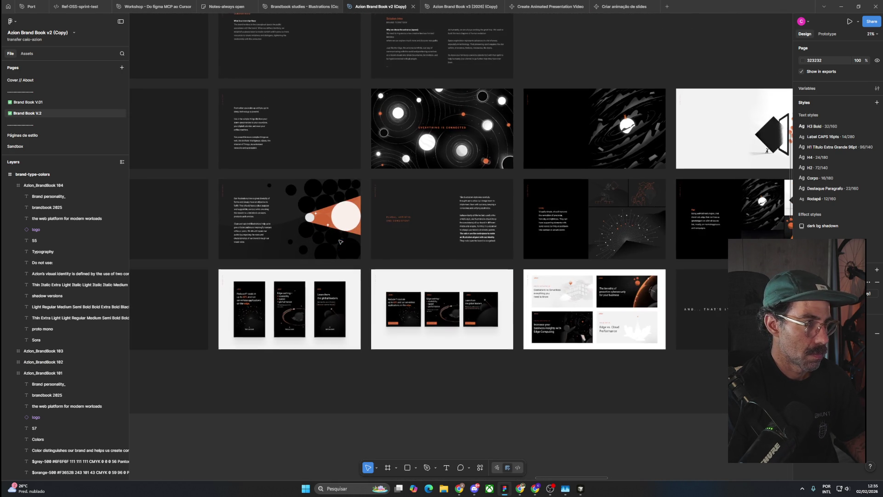
scroll(413, 235, up, 3)
scroll(462, 231, up, 2)
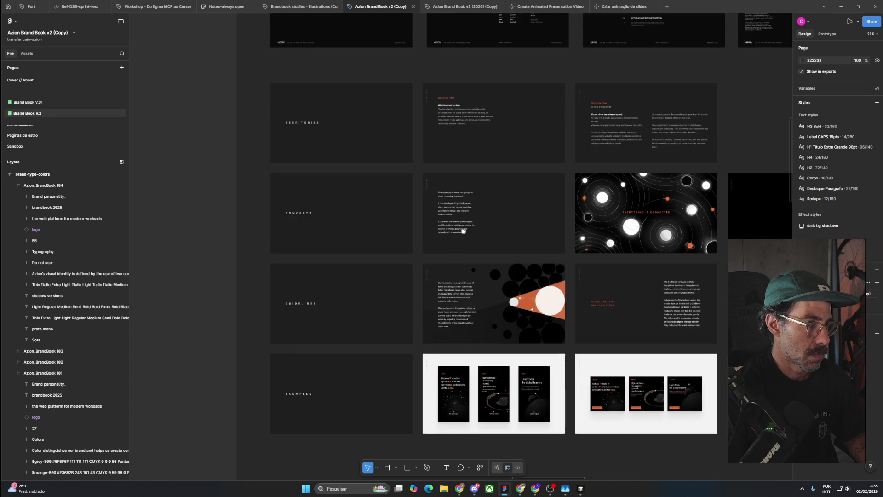
scroll(461, 231, up, 2)
scroll(307, 217, up, 2)
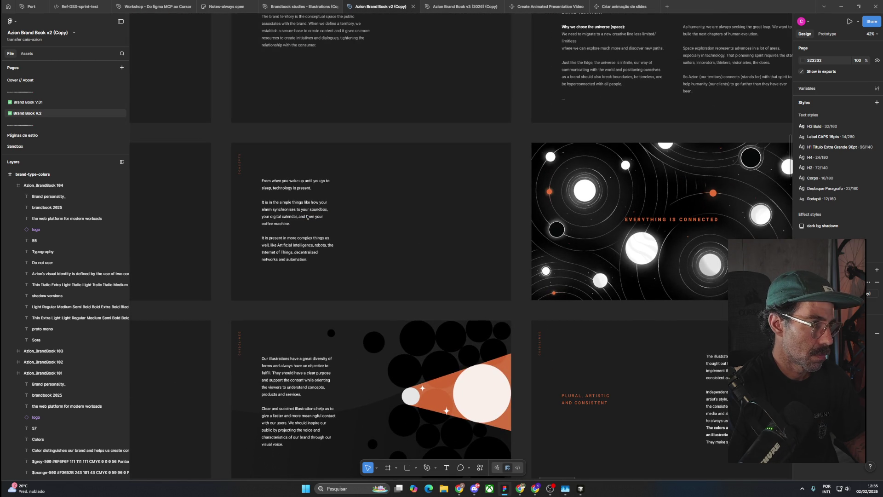
scroll(308, 217, down, 1)
mouse_move(596, 157)
mouse_down()
mouse_move(346, 194)
mouse_move(307, 188)
mouse_up()
scroll(307, 188, down, 5)
mouse_move(466, 143)
mouse_down()
mouse_move(590, 144)
mouse_move(443, 130)
mouse_move(279, 144)
mouse_move(262, 114)
mouse_move(218, 101)
mouse_up()
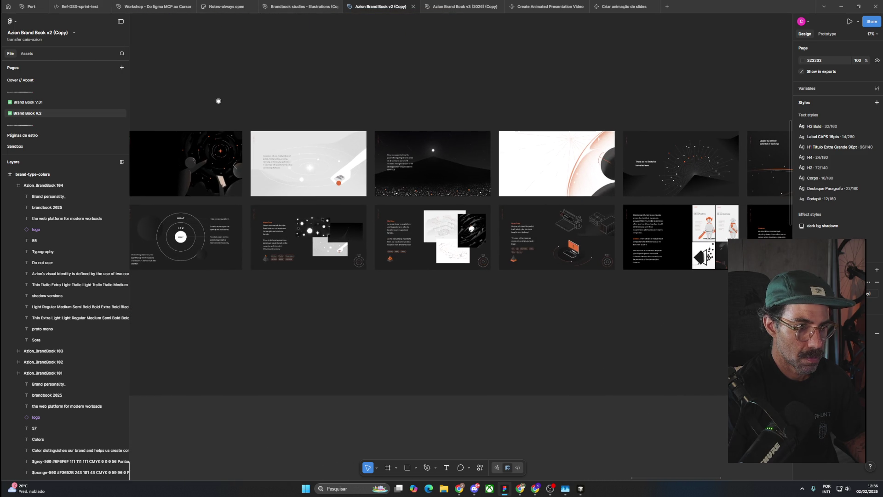
scroll(369, 223, up, 5)
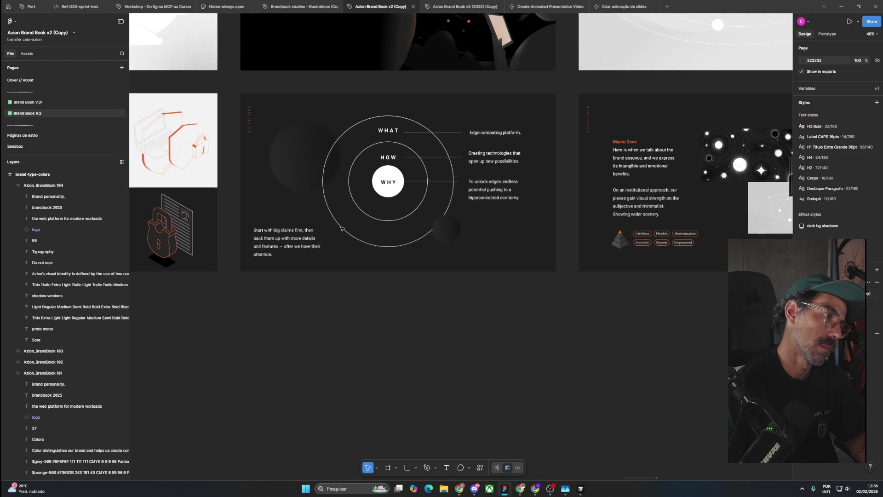
scroll(341, 228, up, 1)
scroll(410, 326, down, 5)
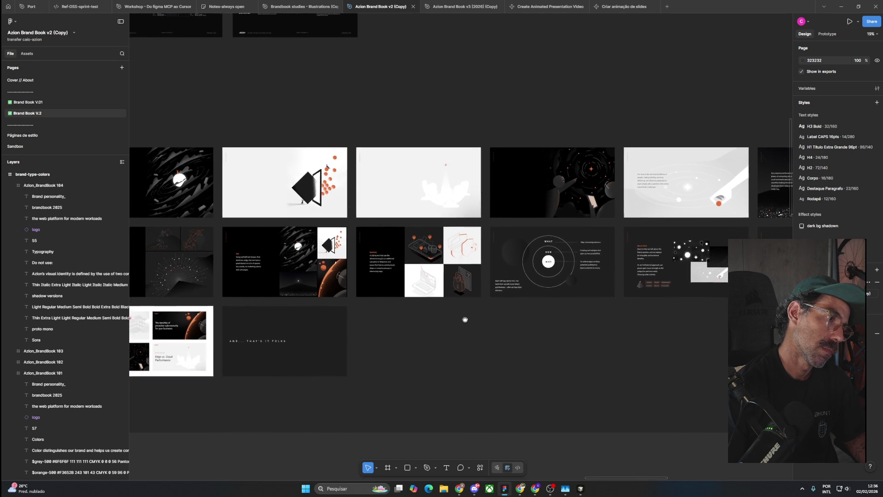
drag(415, 325, 606, 302)
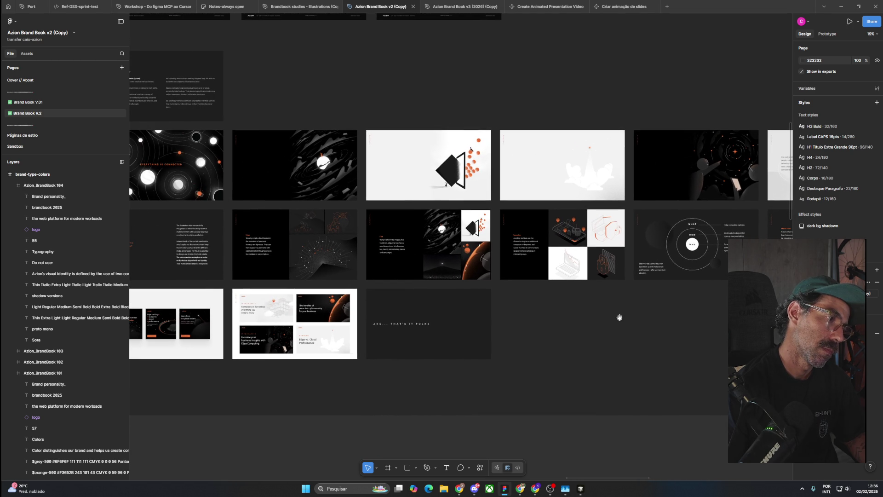
drag(527, 353, 701, 358)
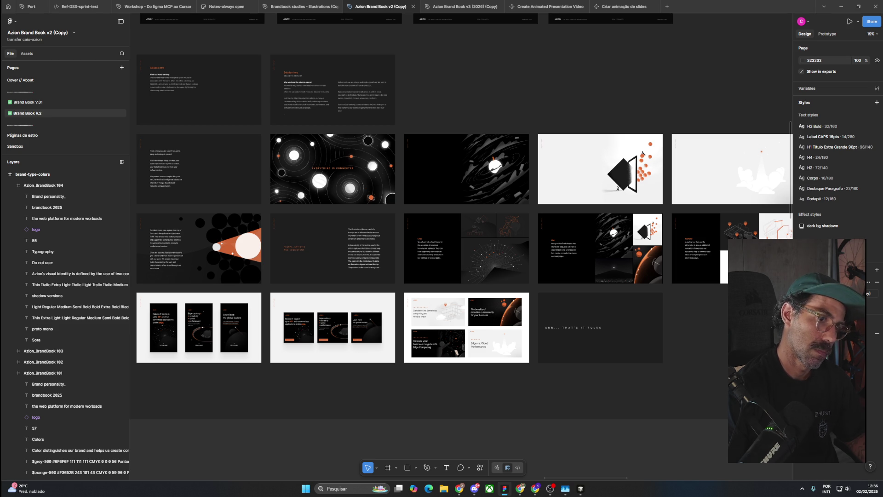
scroll(650, 302, right, 3)
ctrl+scroll(506, 299, down, 2)
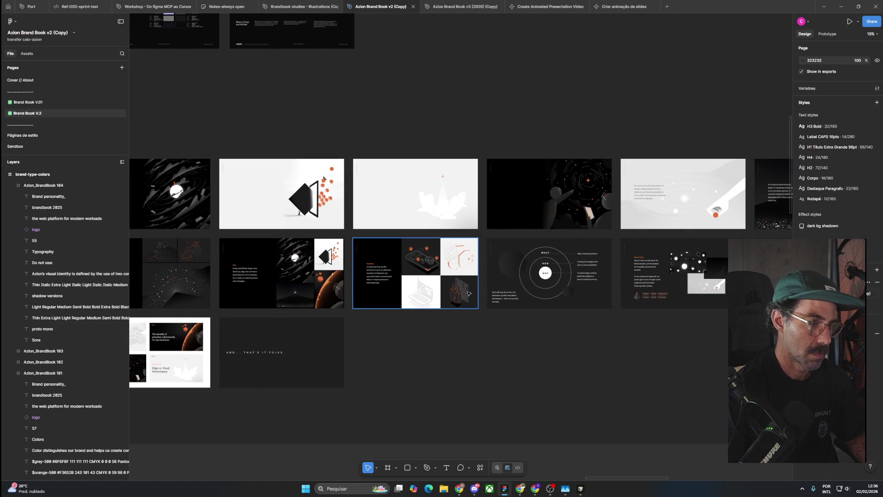
ctrl+scroll(473, 307, up, 3)
ctrl+scroll(473, 307, up, 3)
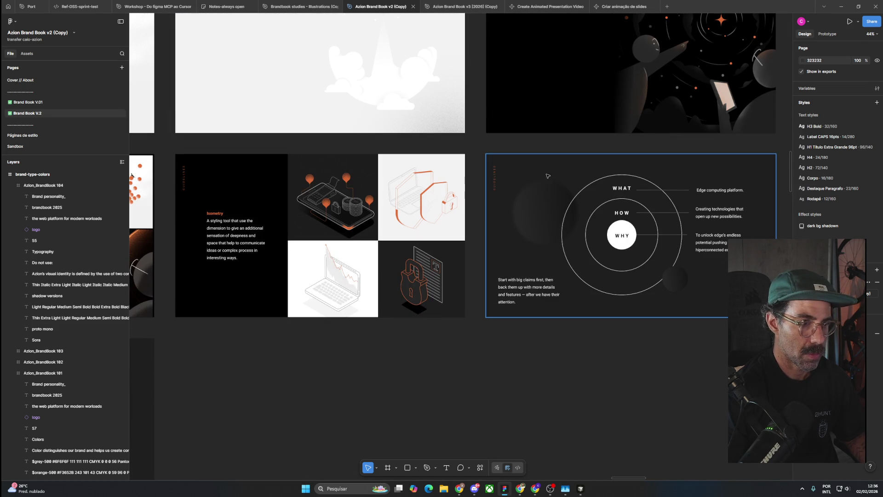
drag(648, 261, 442, 269)
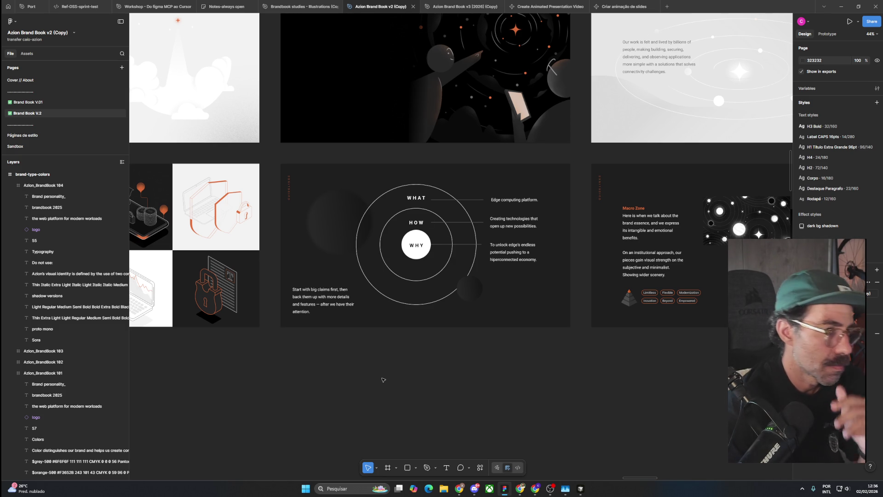
drag(724, 336, 358, 347)
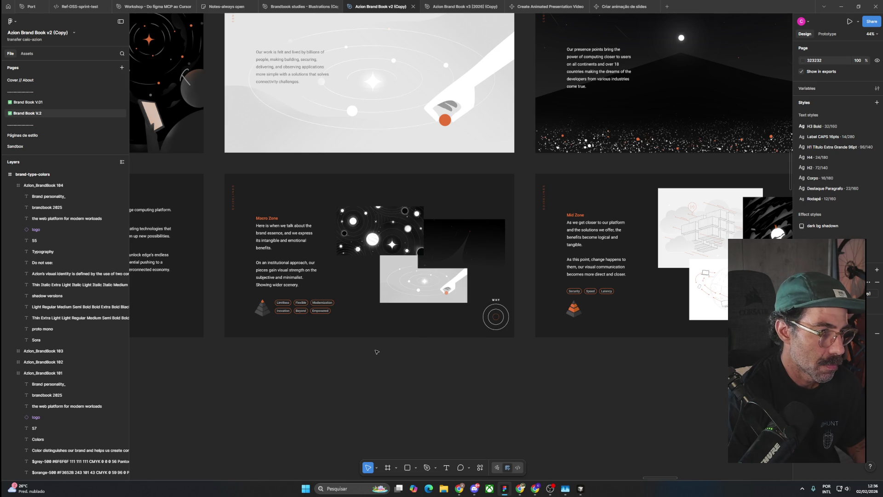
scroll(377, 352, up, 1)
scroll(370, 358, up, 2)
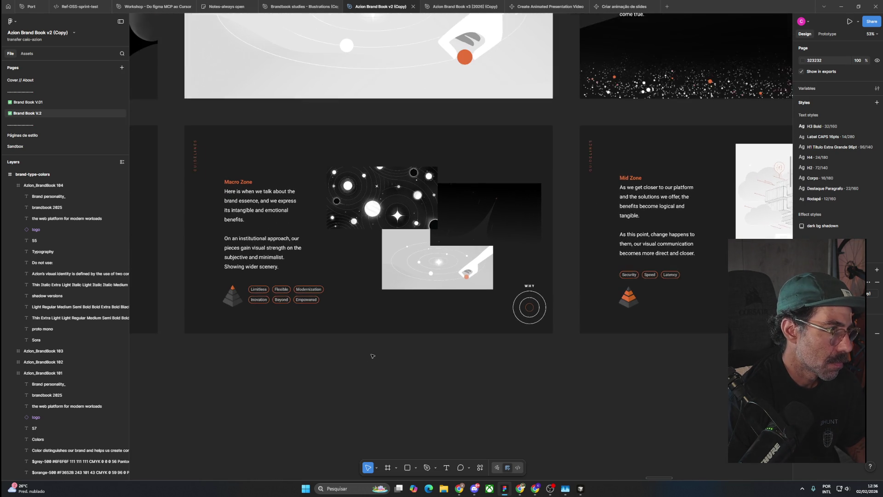
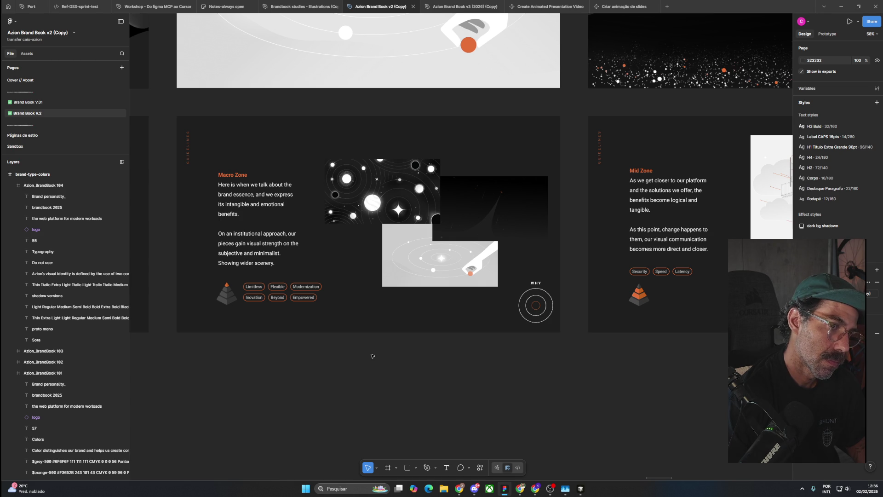
Step: Pan through the Mid Zone, Micro Zone, moon and Do's & Dont's slides, briefly selecting the globe illustration
drag(650, 327, 271, 304)
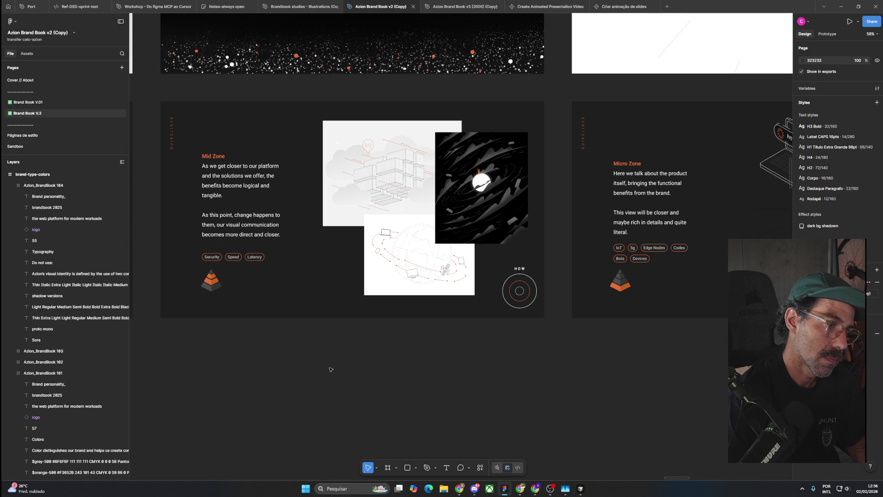
double_click(397, 281)
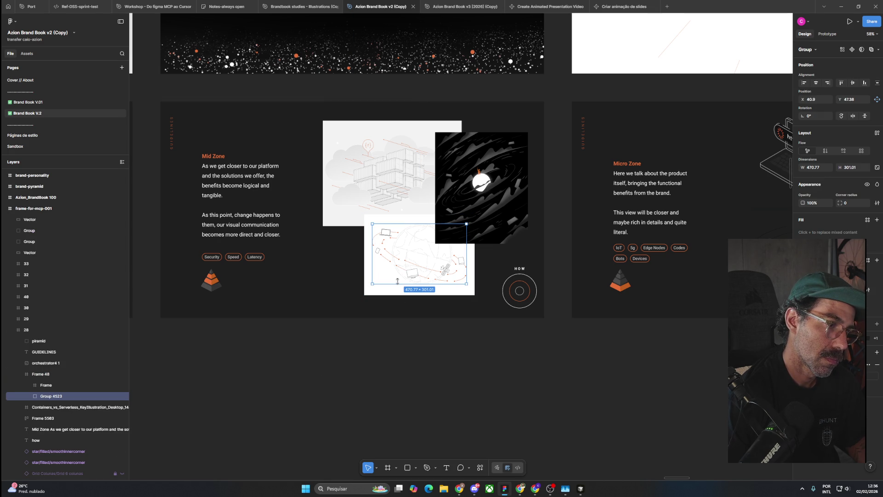
click(455, 368)
scroll(414, 368, right, 6)
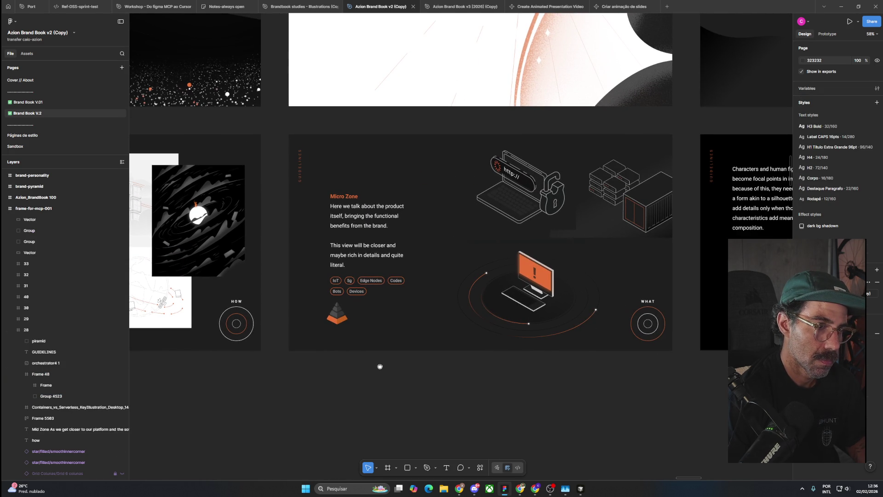
scroll(380, 366, down, 5)
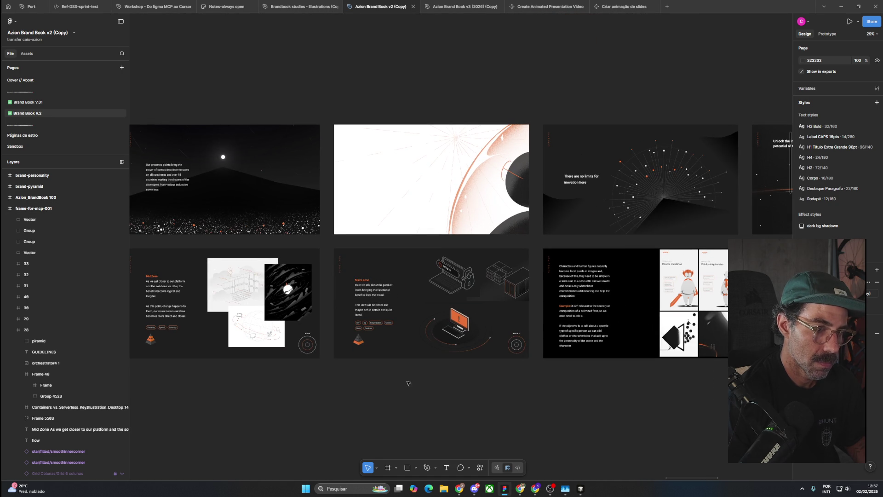
drag(645, 410, 466, 389)
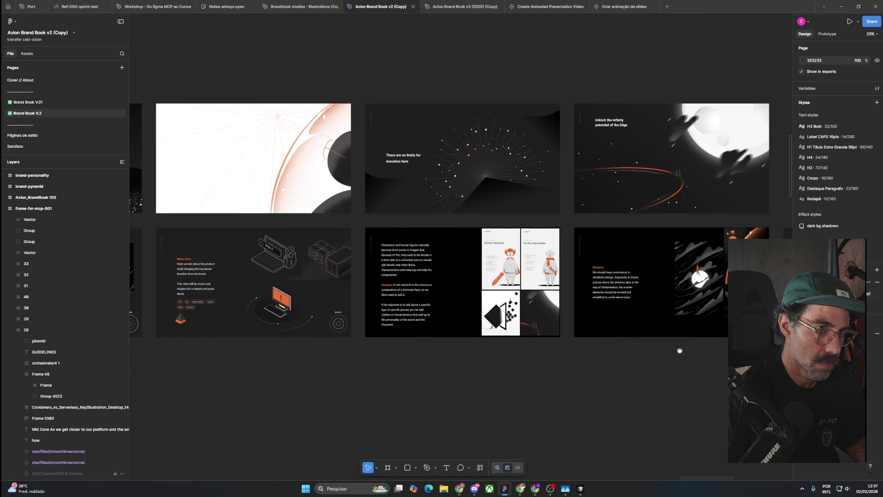
drag(679, 350, 497, 344)
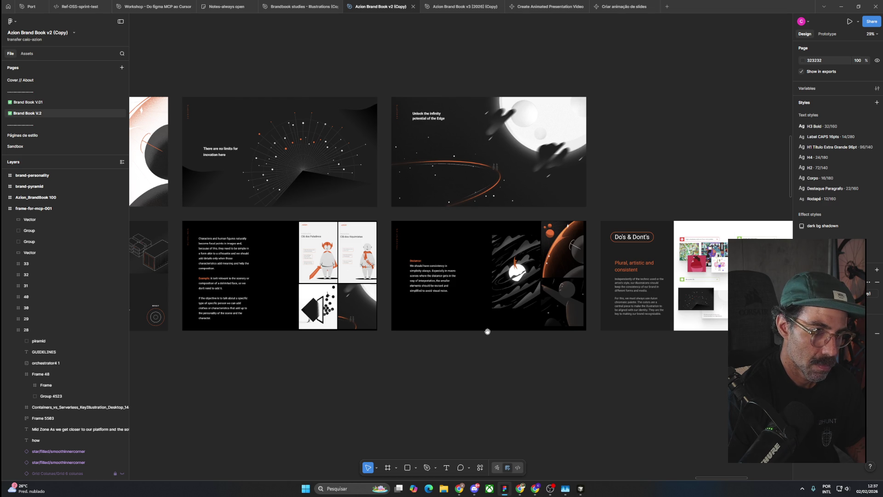
scroll(488, 331, down, 3)
drag(736, 328, 486, 319)
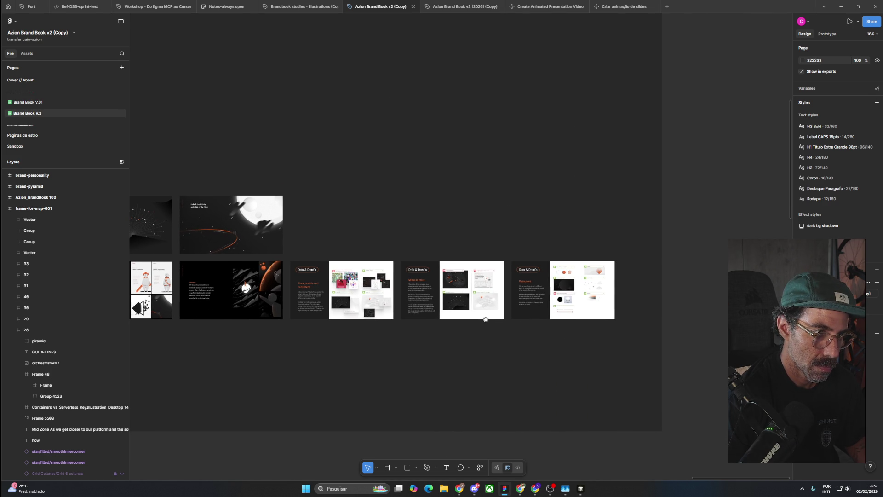
scroll(485, 319, down, 3)
scroll(537, 345, down, 2)
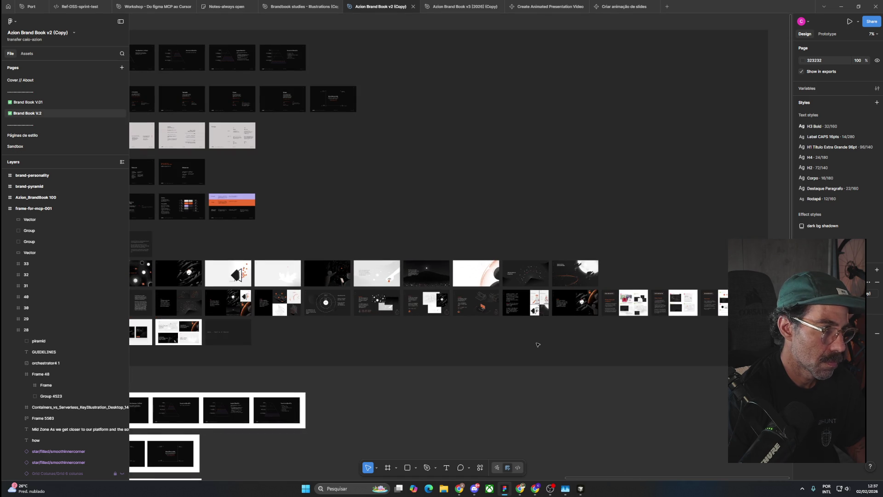
Step: Survey the frame-for-mcp-001 board and the large grid of Azion BrandBook frames
drag(339, 374, 547, 403)
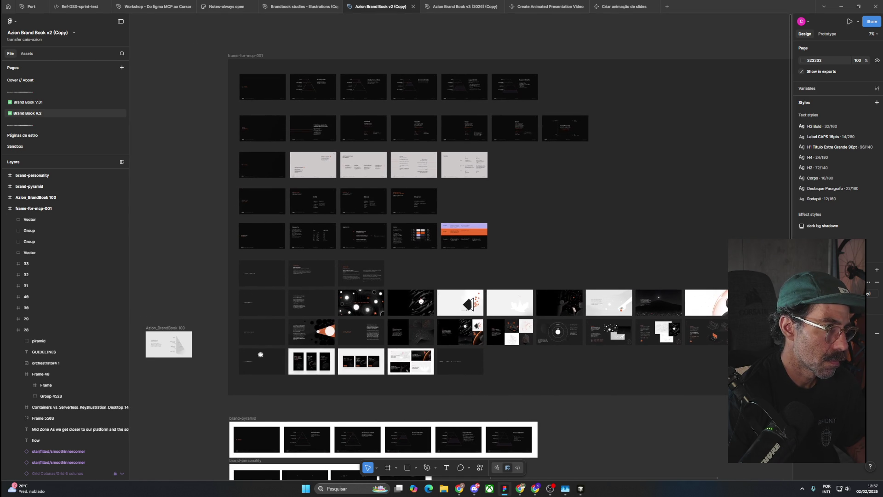
drag(252, 354, 383, 282)
scroll(516, 312, down, 3)
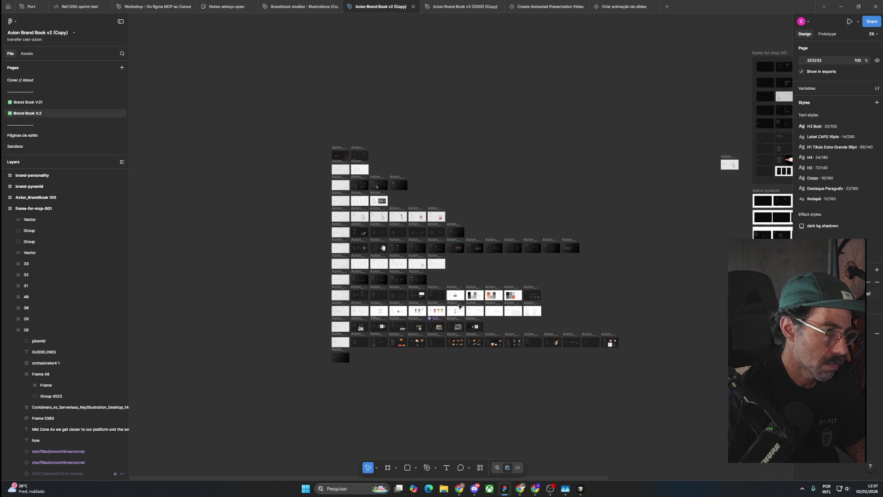
scroll(480, 312, up, 3)
scroll(480, 312, up, 2)
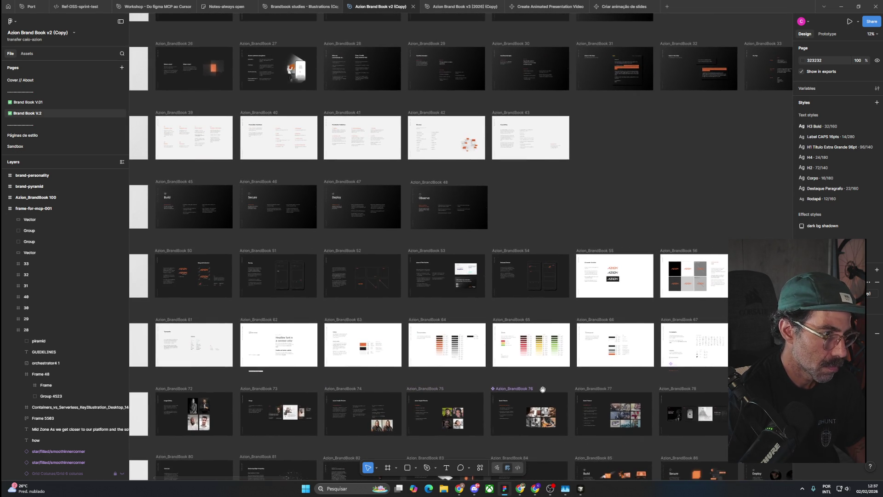
scroll(341, 343, left, 4)
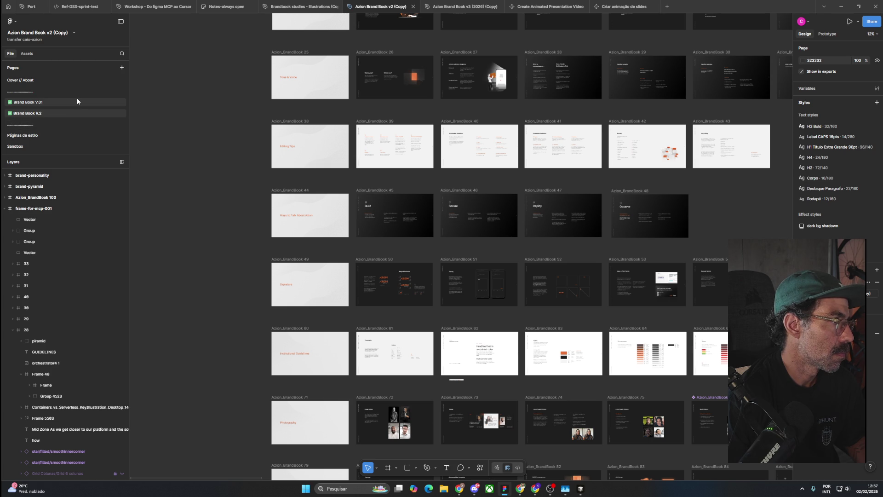
scroll(217, 220, down, 1)
scroll(217, 219, down, 3)
scroll(217, 219, down, 3)
scroll(217, 219, up, 2)
scroll(217, 219, up, 3)
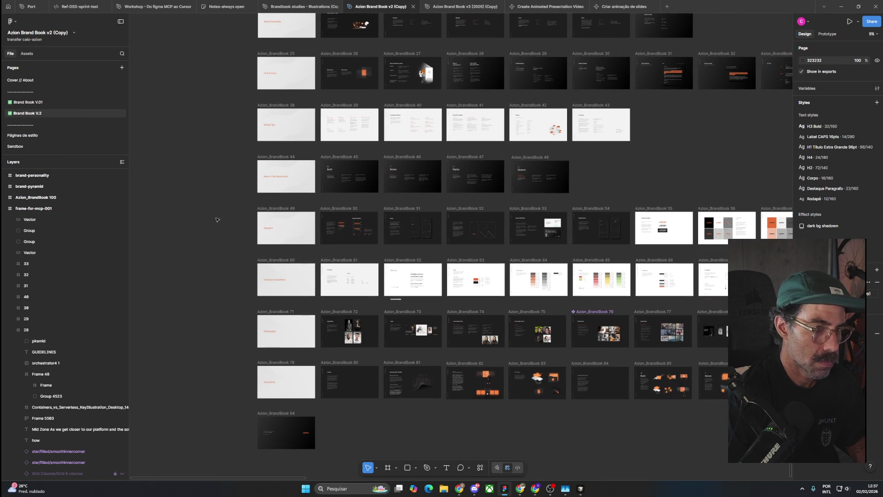
drag(656, 175, 475, 275)
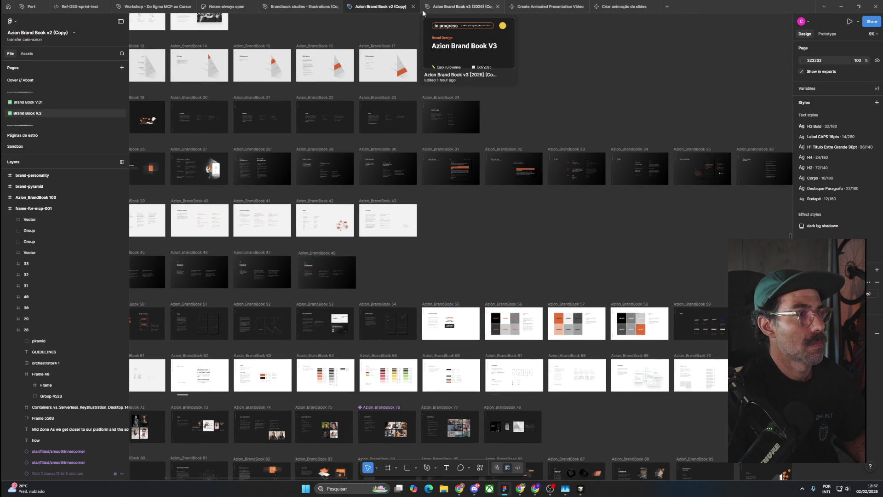
Step: Switch to the Brandbook studies - Illustrations file and zoom in on slides 43 to 46
click(282, 9)
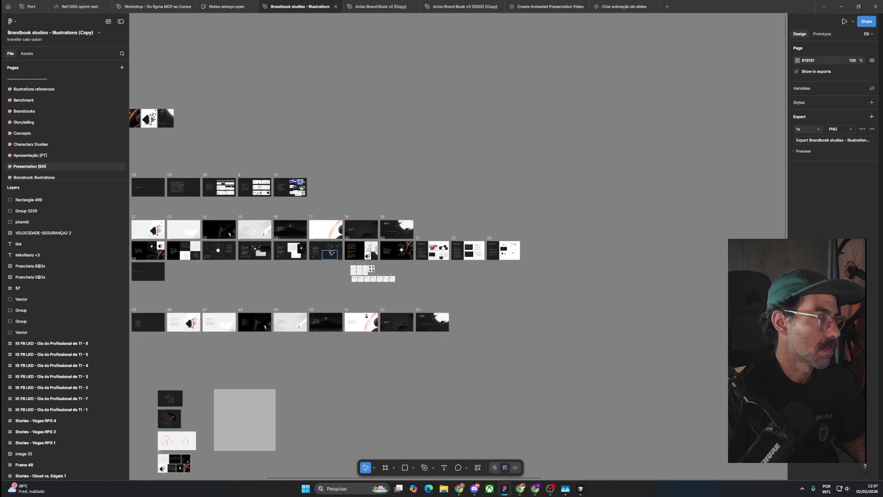
scroll(408, 339, down, 3)
drag(229, 279, 267, 287)
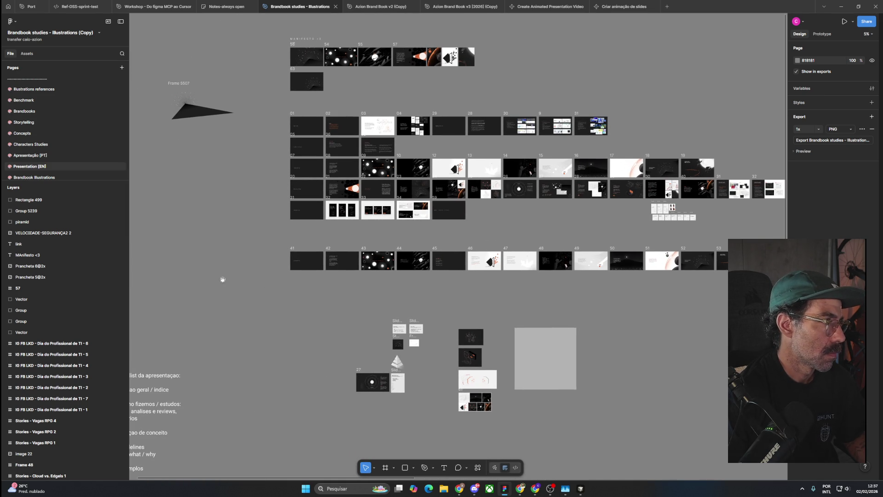
scroll(358, 279, up, 5)
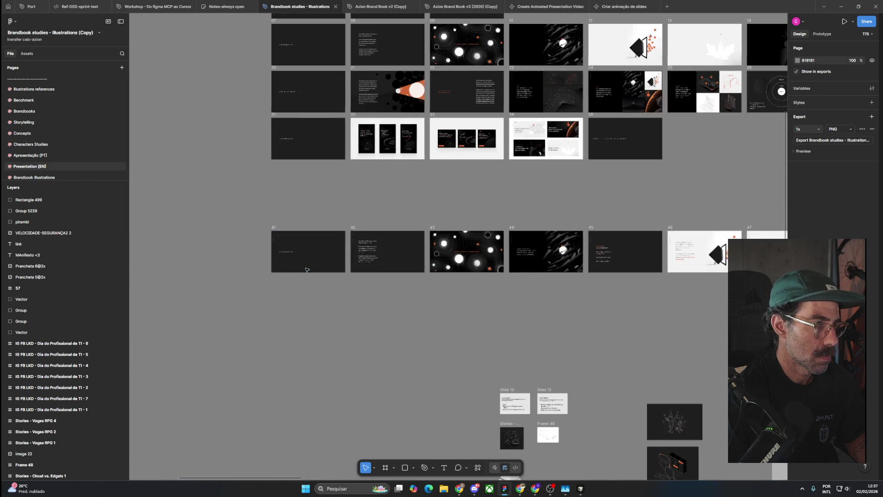
drag(542, 306, 335, 292)
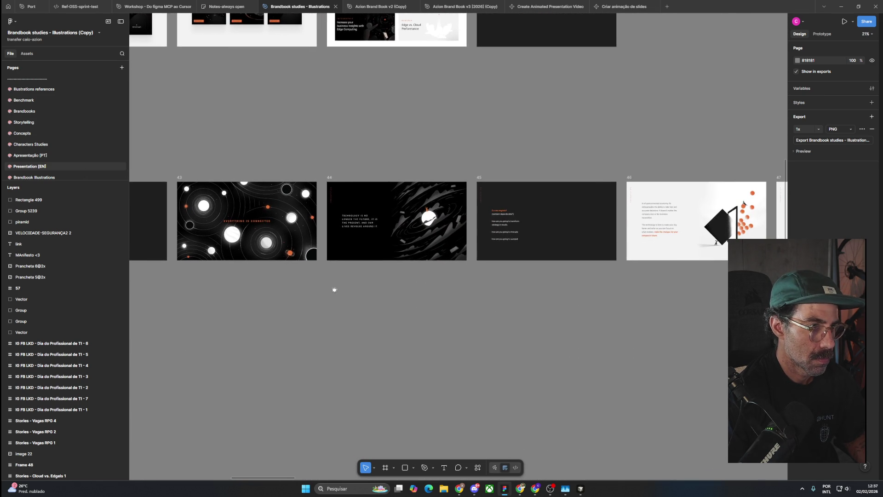
scroll(400, 249, up, 1)
scroll(400, 249, up, 3)
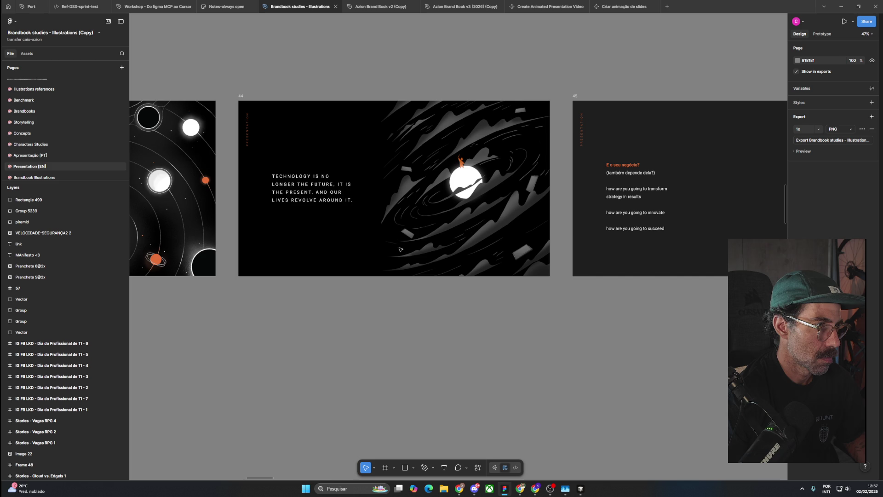
scroll(400, 249, down, 2)
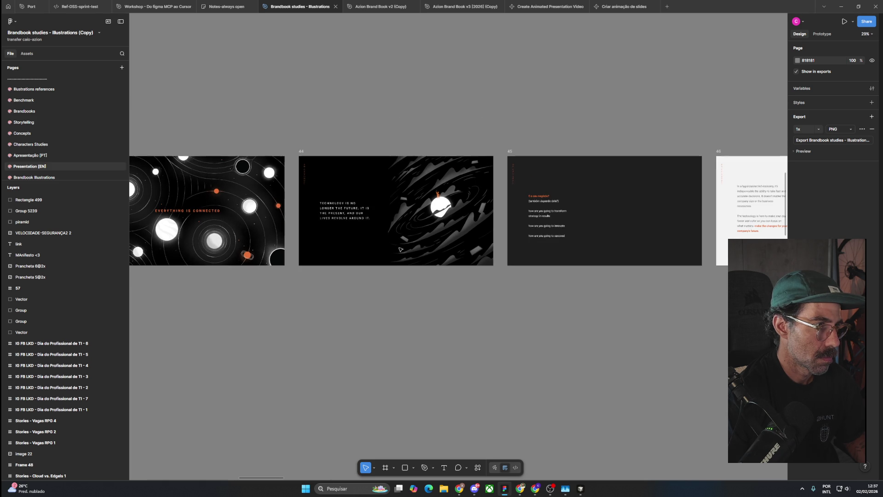
drag(561, 303, 402, 294)
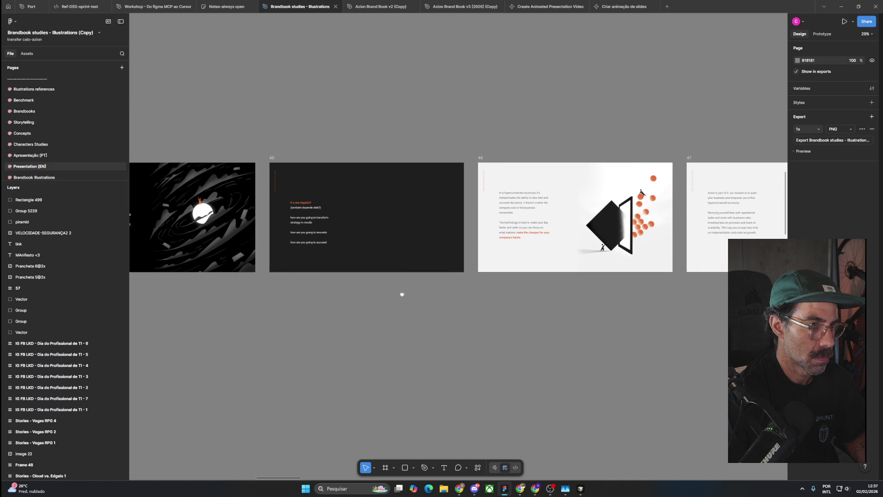
scroll(336, 239, up, 1)
scroll(379, 248, down, 3)
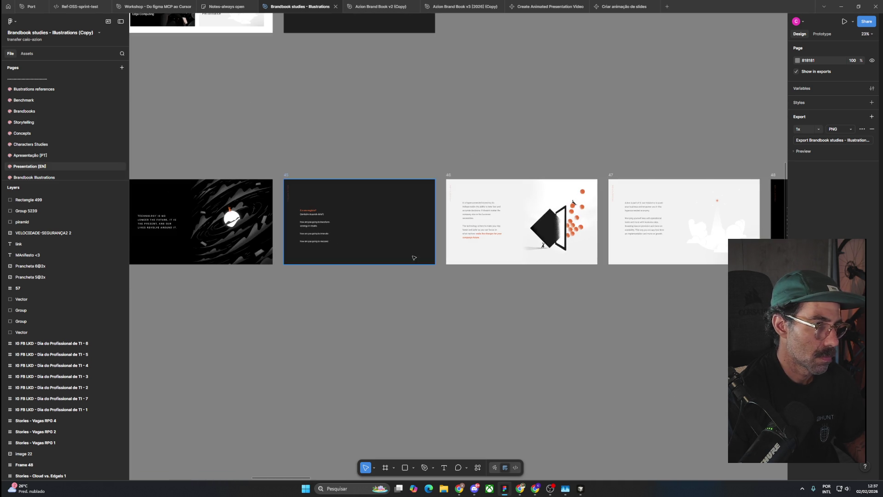
scroll(595, 284, right, 2)
scroll(595, 284, right, 2)
scroll(321, 249, up, 3)
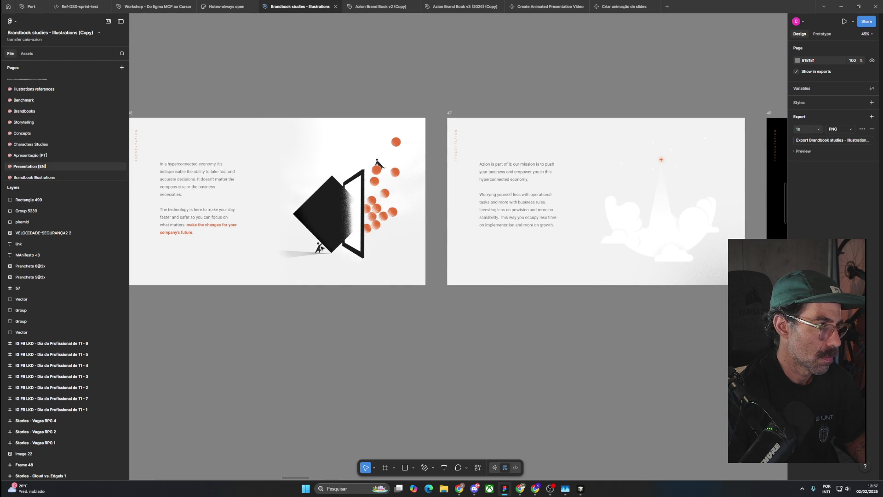
scroll(316, 240, down, 4)
scroll(486, 295, right, 3)
scroll(362, 273, up, 3)
scroll(362, 273, up, 1)
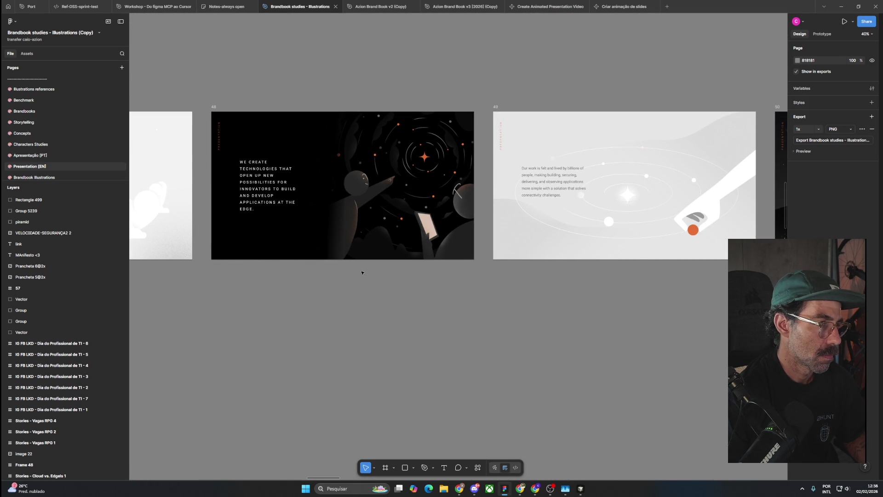
scroll(362, 272, down, 1)
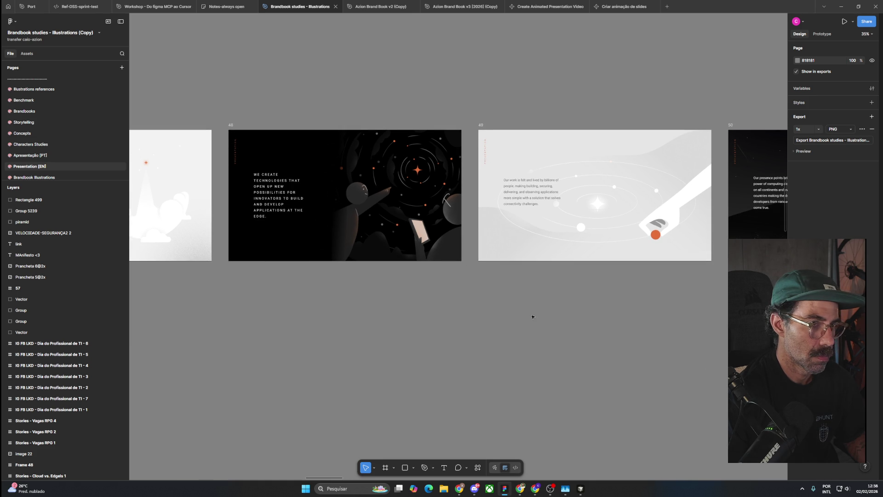
Step: Zoom through slides 49 to 53, then zoom out to the whole grid from slide 01
drag(646, 300, 475, 299)
scroll(429, 252, up, 4)
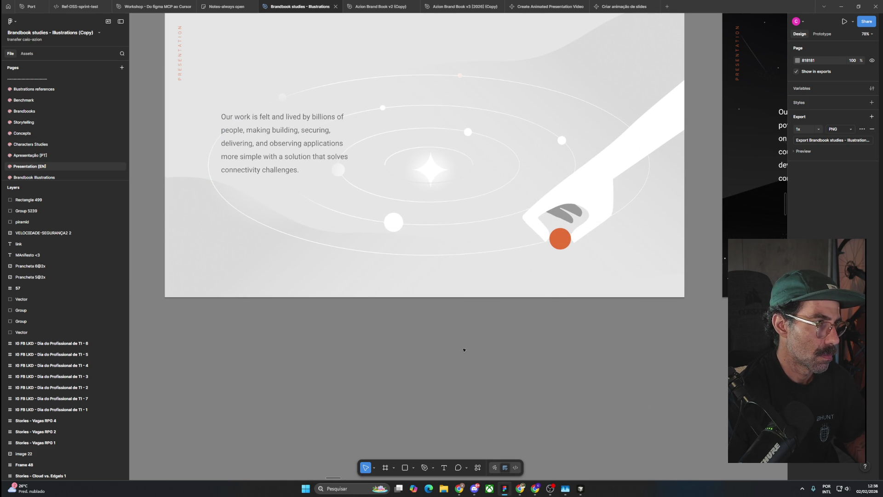
scroll(463, 350, down, 4)
scroll(457, 329, right, 5)
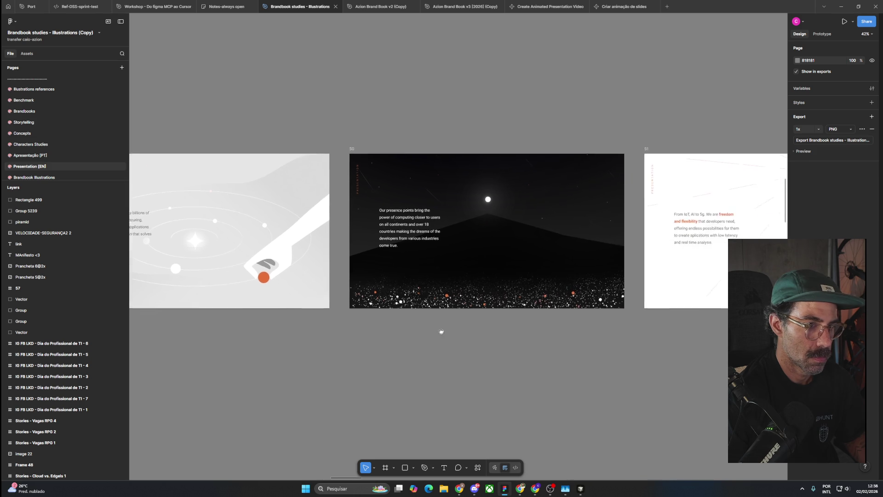
scroll(404, 300, up, 4)
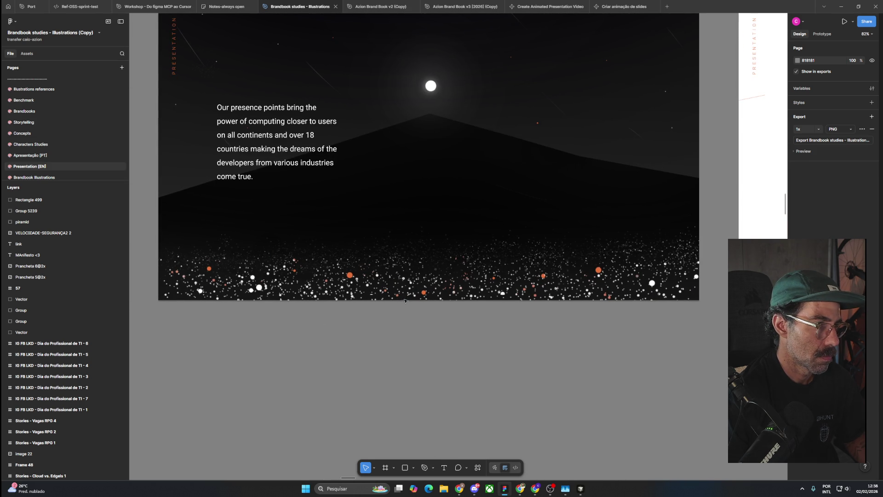
scroll(405, 301, down, 5)
scroll(666, 325, right, 8)
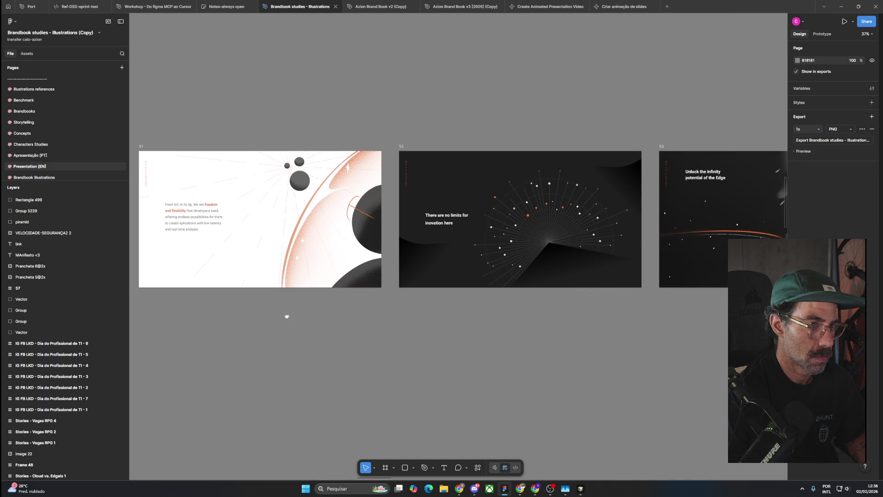
scroll(287, 315, right, 3)
scroll(388, 303, right, 4)
scroll(393, 295, right, 1)
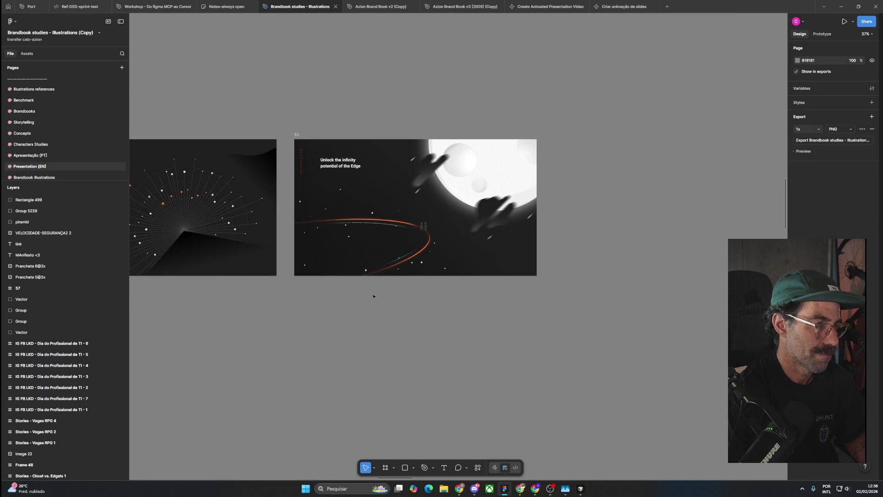
scroll(373, 296, down, 5)
scroll(373, 298, down, 3)
drag(360, 238, 483, 281)
scroll(260, 161, up, 4)
scroll(276, 163, up, 4)
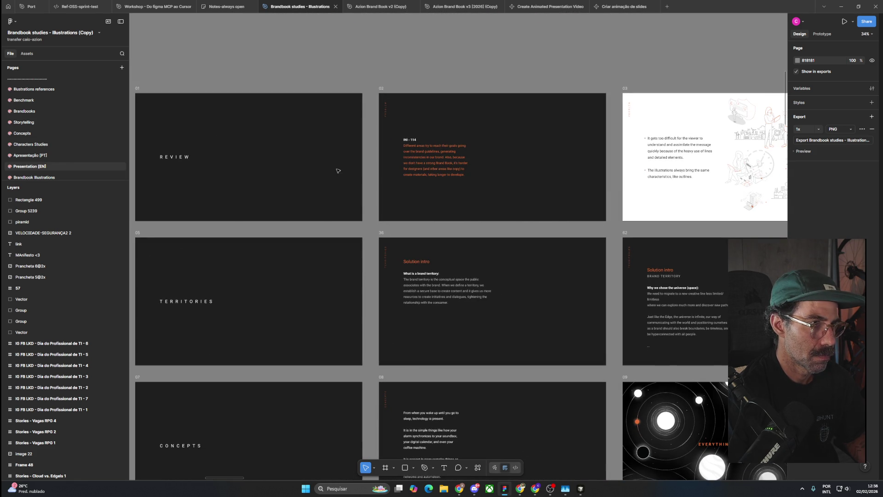
scroll(290, 170, right, 2)
scroll(301, 186, right, 6)
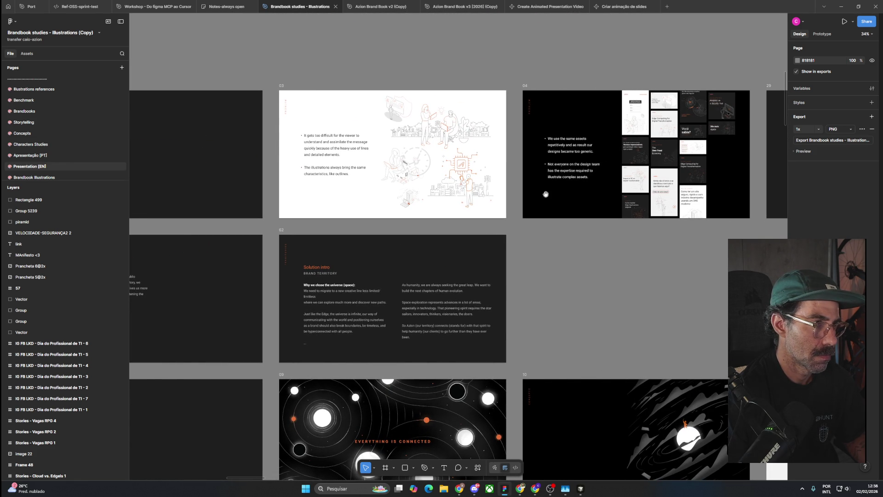
scroll(621, 195, right, 4)
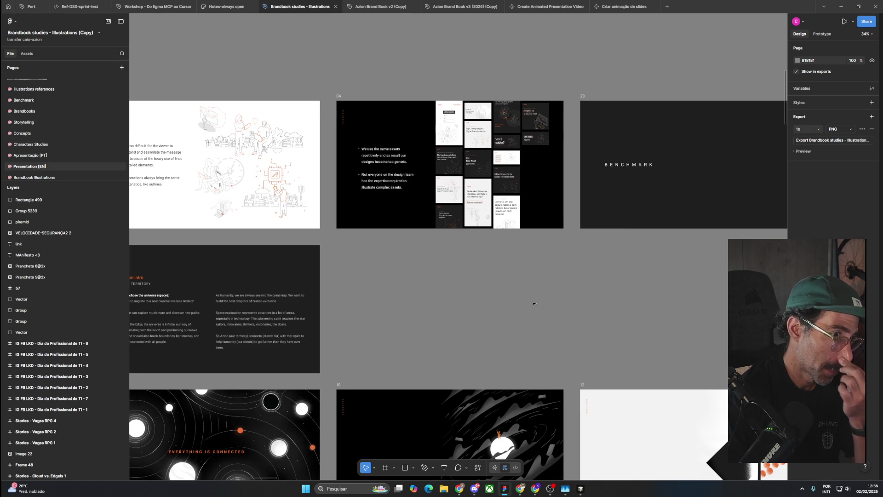
scroll(505, 222, up, 3)
scroll(525, 155, up, 3)
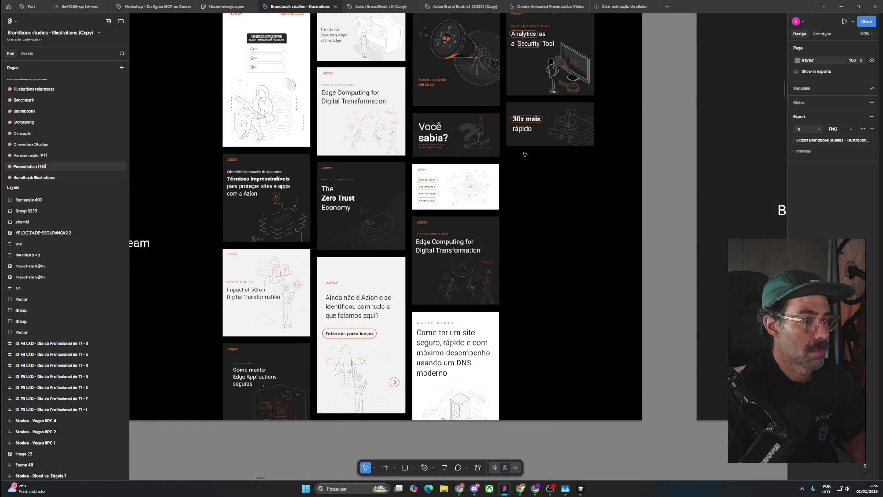
scroll(525, 155, down, 3)
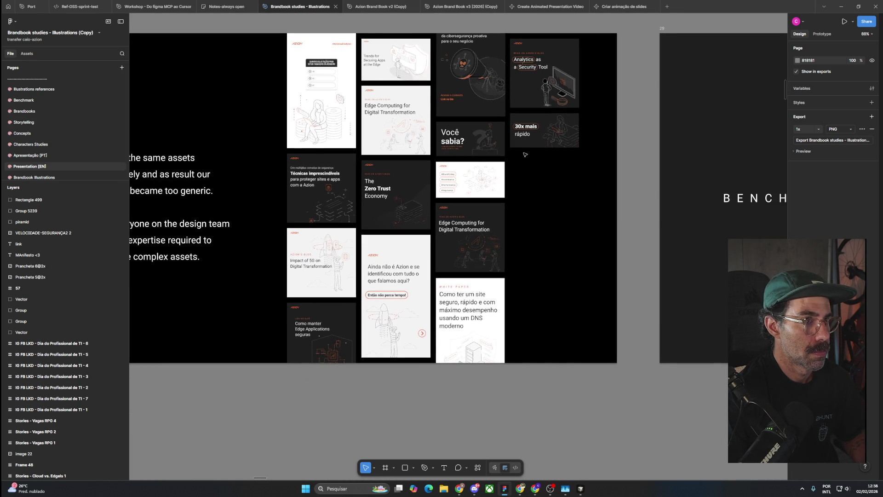
scroll(525, 154, down, 3)
scroll(525, 154, up, 1)
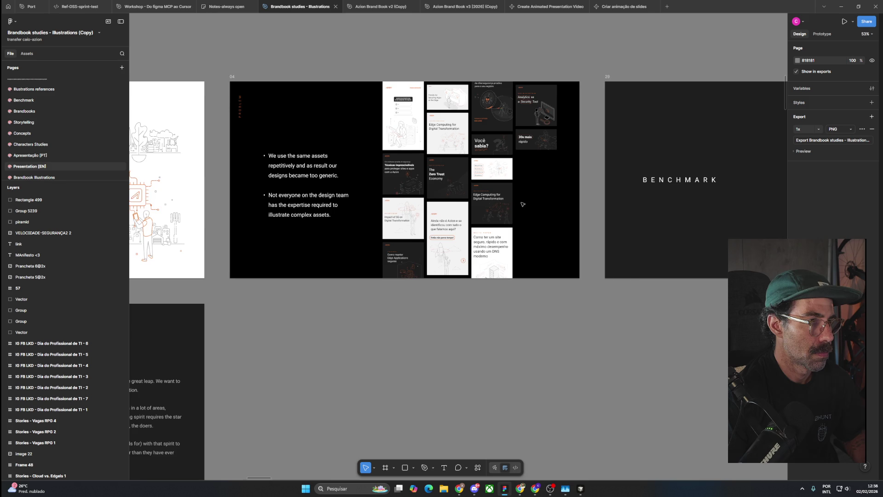
scroll(482, 223, right, 5)
scroll(562, 204, right, 5)
scroll(562, 204, right, 5)
scroll(299, 199, right, 5)
scroll(300, 199, right, 2)
scroll(334, 197, right, 5)
scroll(463, 193, right, 3)
scroll(467, 192, right, 5)
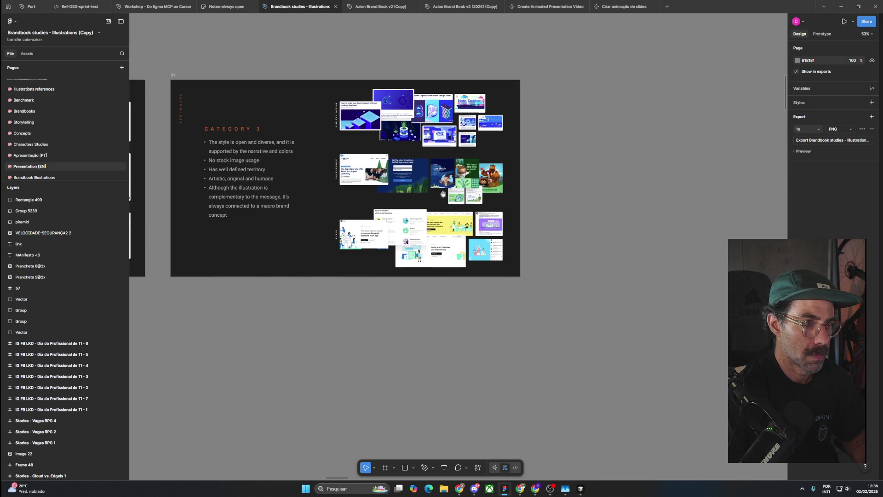
scroll(467, 192, down, 5)
scroll(383, 212, left, 3)
scroll(598, 210, left, 10)
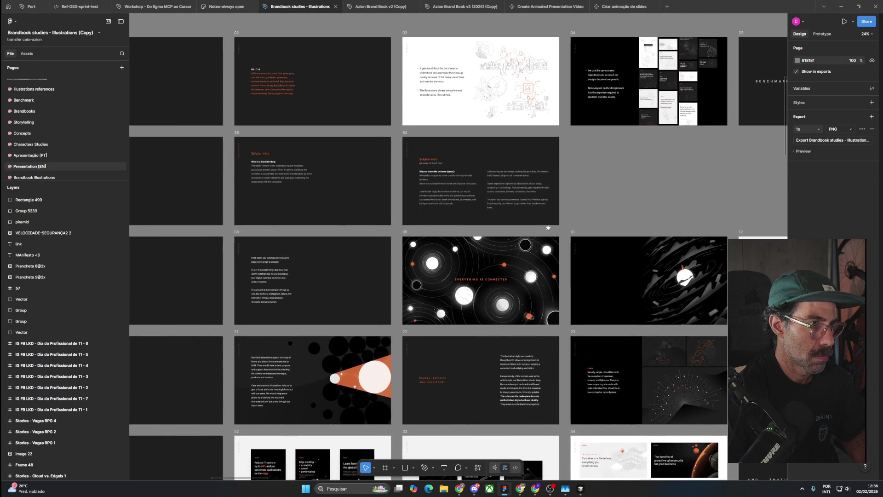
drag(548, 228, 643, 232)
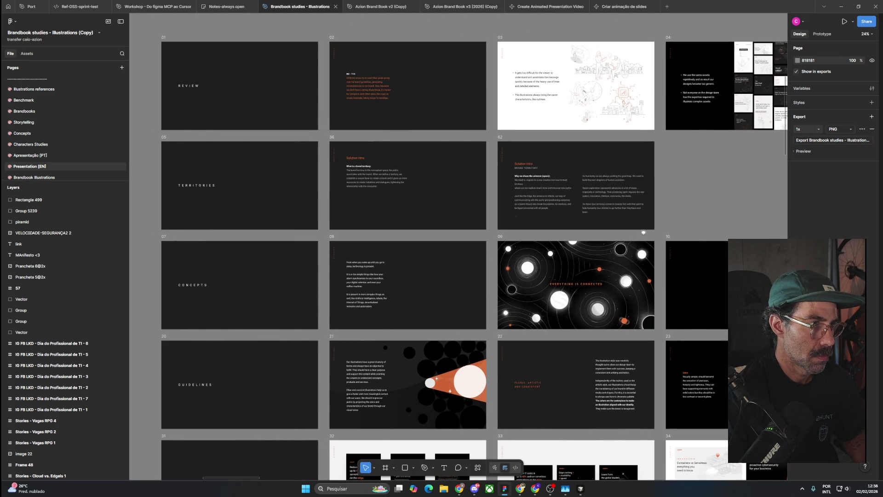
scroll(517, 232, up, 3)
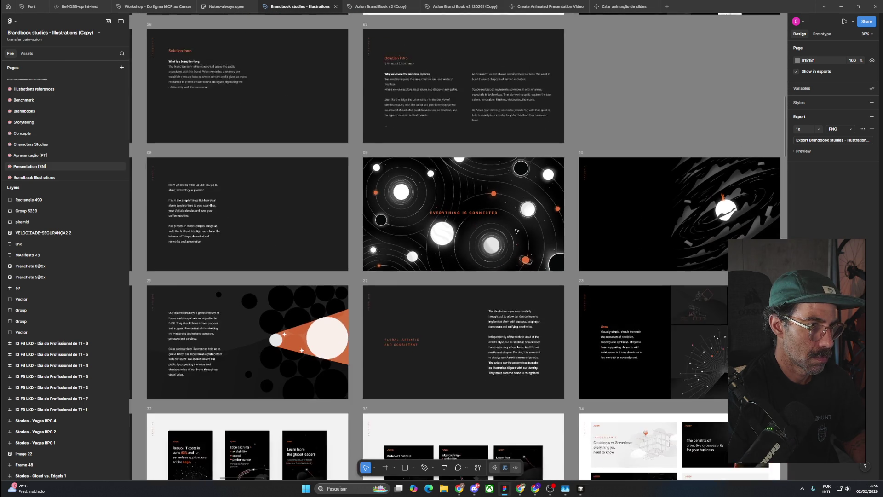
scroll(516, 231, down, 1)
drag(656, 222, 293, 204)
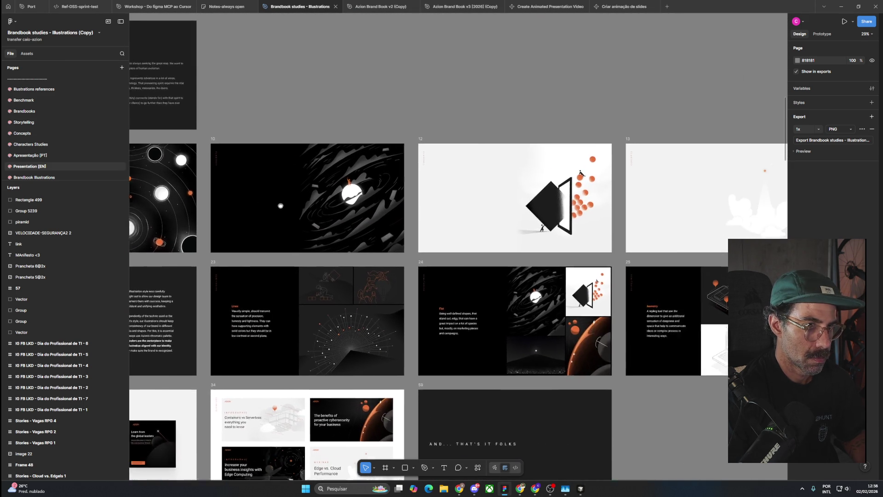
drag(523, 212, 248, 202)
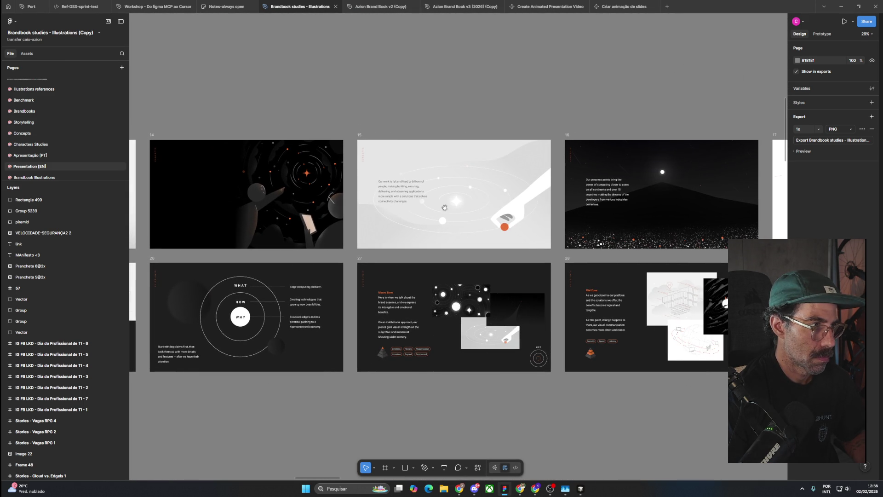
scroll(399, 210, right, 10)
scroll(340, 221, down, 3)
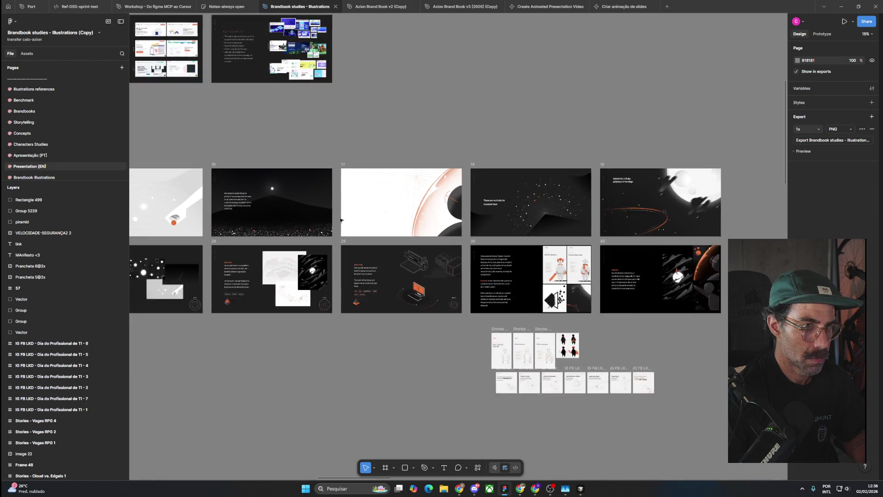
scroll(341, 221, down, 1)
drag(279, 298, 462, 213)
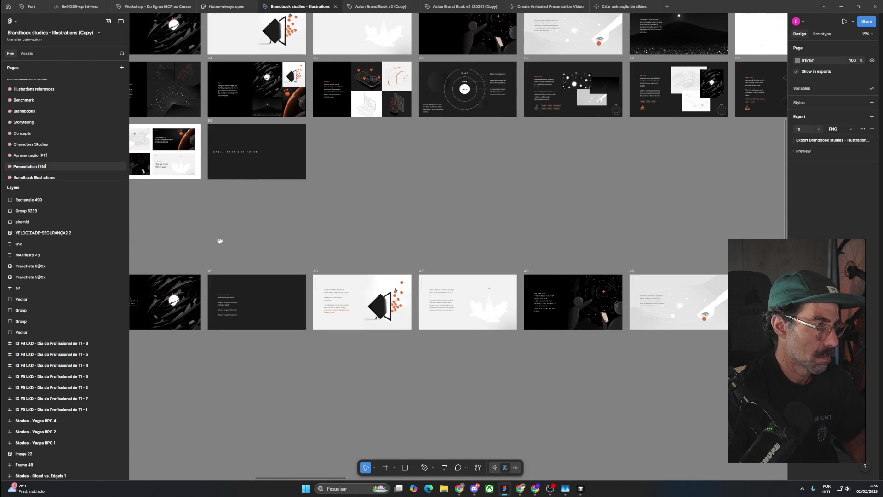
drag(229, 238, 604, 304)
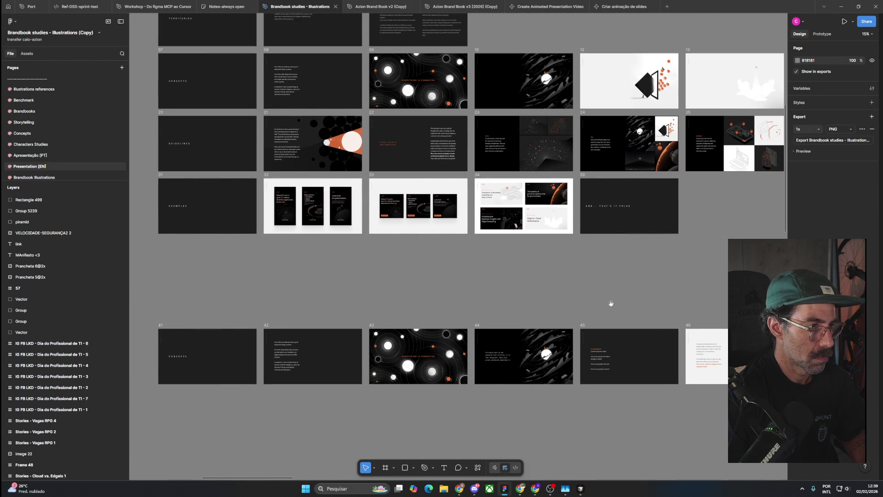
drag(376, 236, 386, 314)
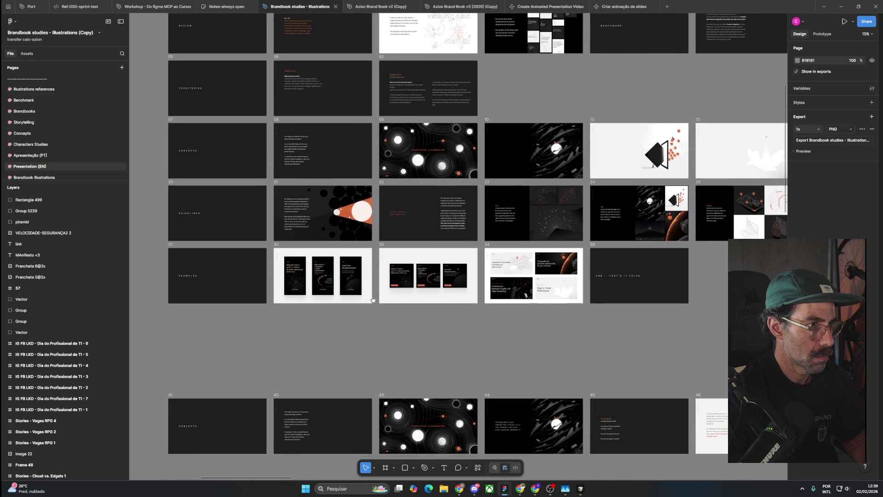
ctrl+scroll(322, 222, up, 3)
ctrl+scroll(325, 226, up, 3)
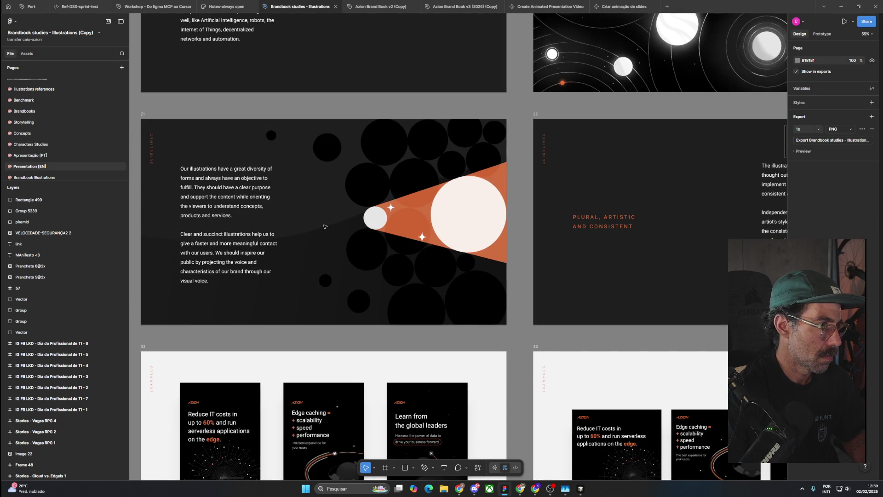
ctrl+scroll(325, 227, down, 3)
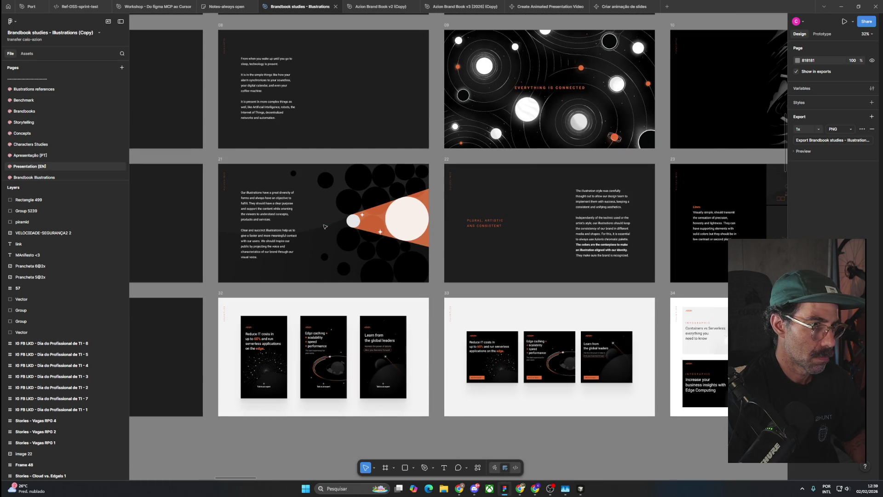
scroll(564, 235, right, 7)
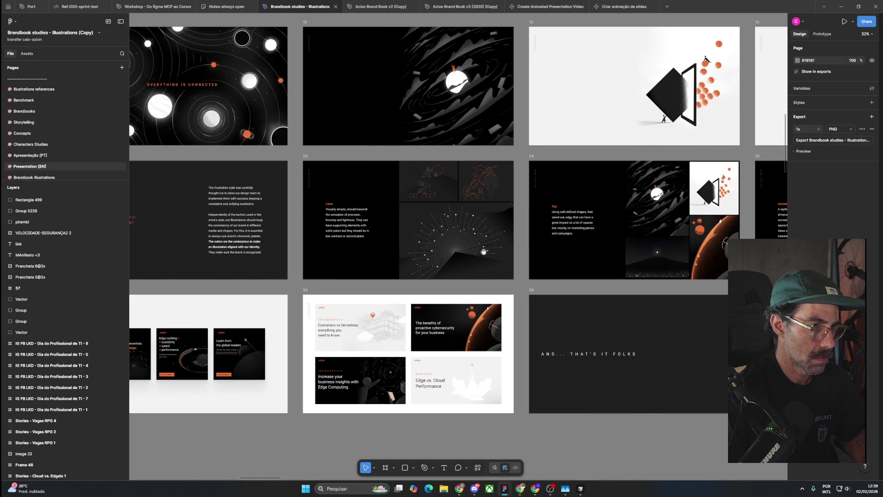
scroll(446, 227, right, 3)
scroll(447, 227, right, 2)
ctrl+scroll(467, 234, up, 3)
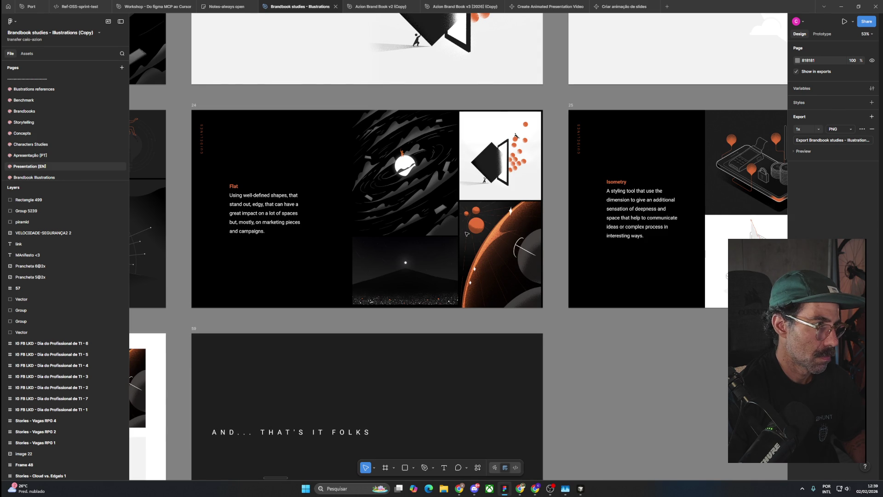
ctrl+scroll(466, 234, down, 1)
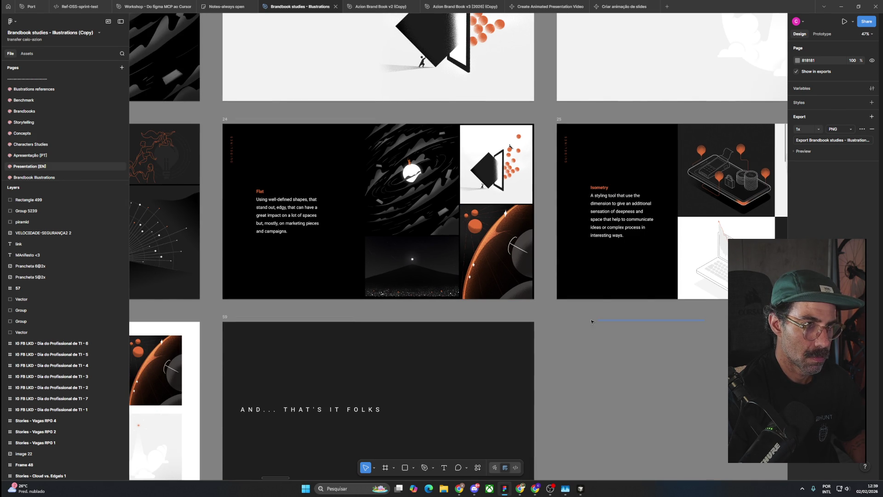
drag(718, 313, 221, 295)
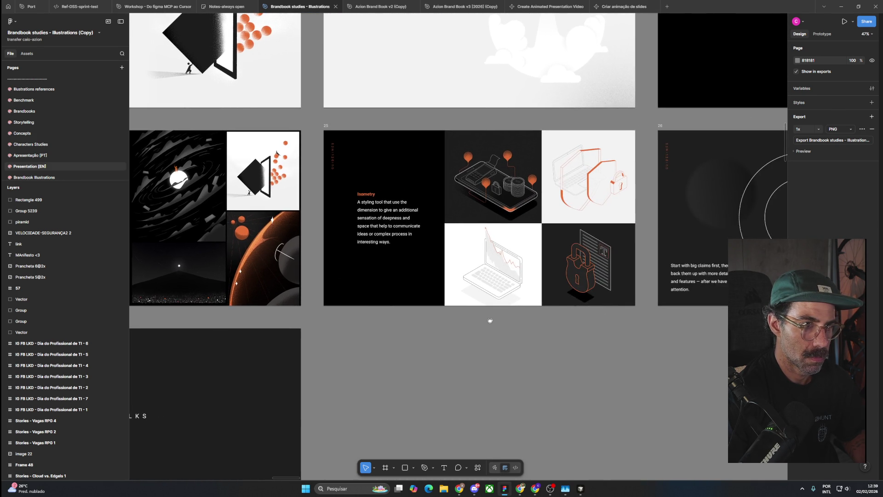
ctrl+scroll(512, 306, down, 5)
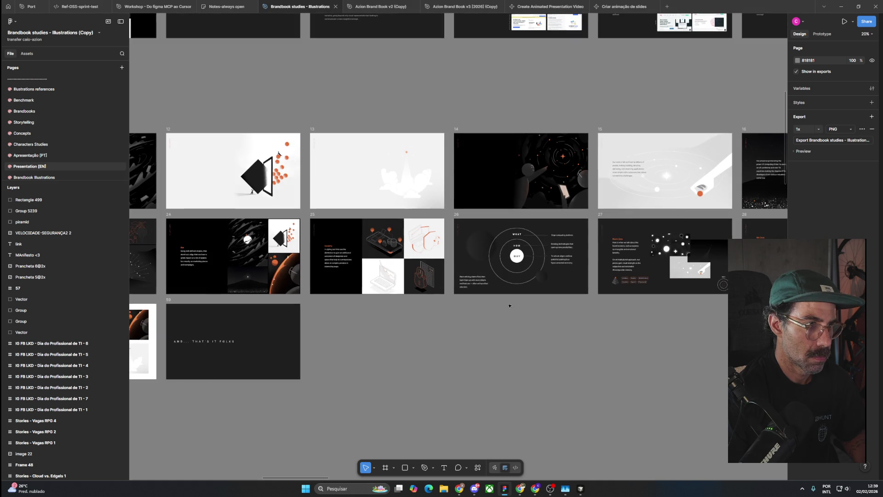
mouse_move(404, 333)
mouse_down()
mouse_move(556, 305)
mouse_move(611, 309)
mouse_up()
ctrl+scroll(322, 232, up, 5)
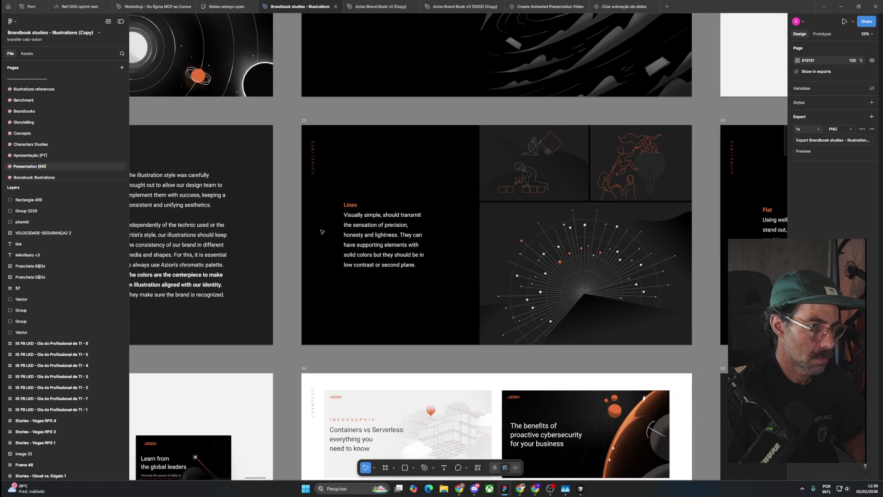
ctrl+scroll(323, 232, down, 2)
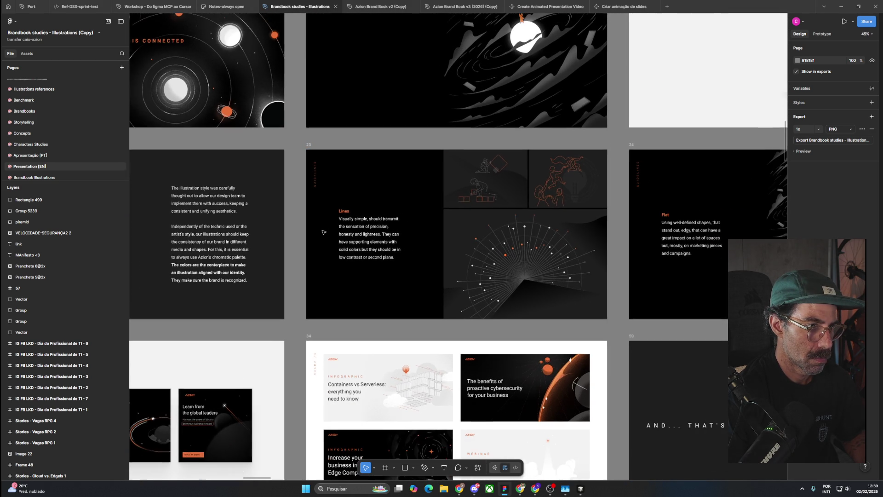
drag(322, 239, 530, 250)
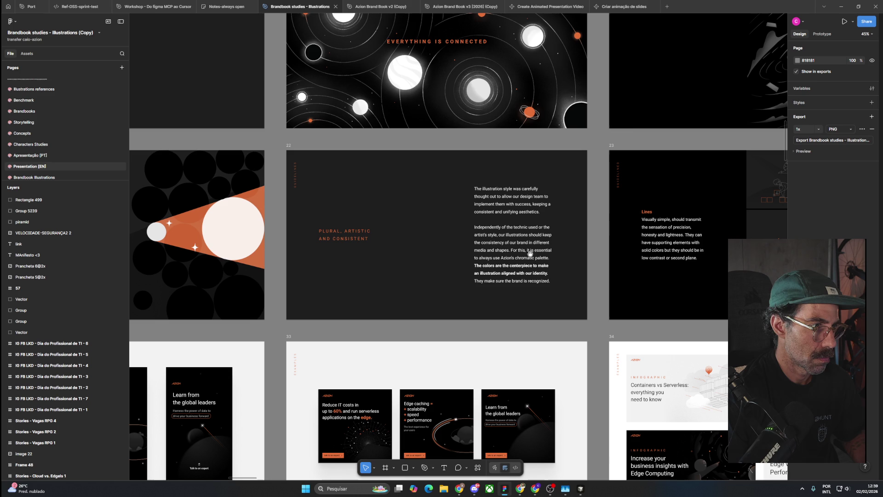
ctrl+scroll(516, 284, down, 3)
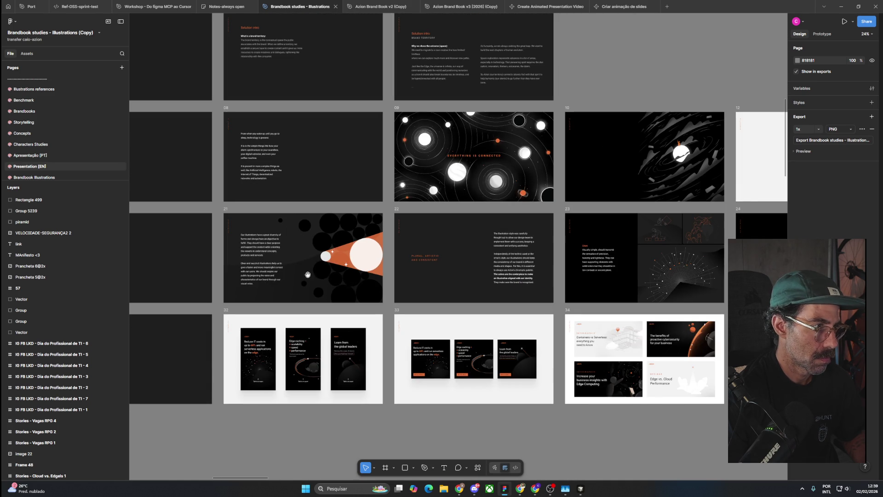
scroll(474, 270, left, 4)
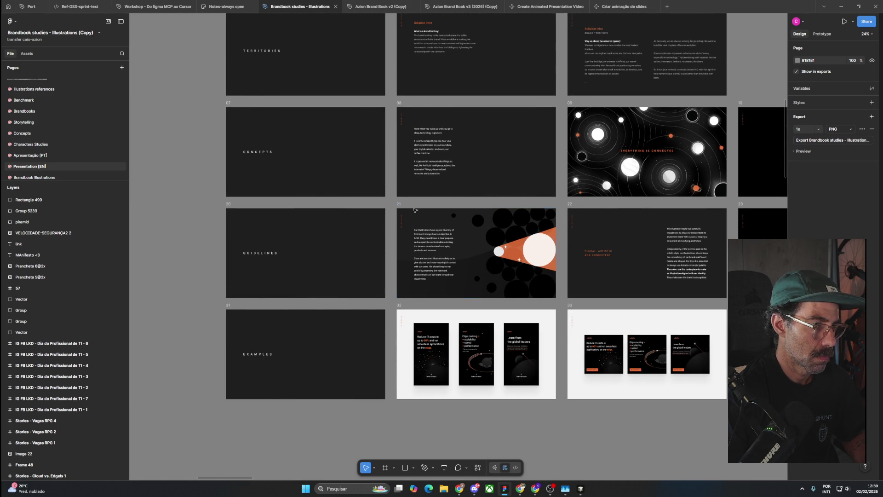
scroll(485, 226, right, 10)
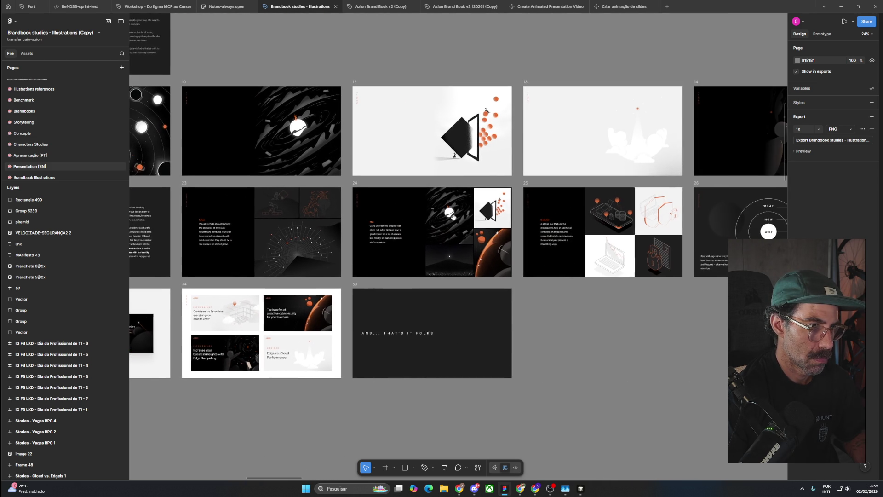
drag(455, 217, 304, 244)
mouse_move(648, 194)
mouse_down()
mouse_move(336, 217)
mouse_move(266, 209)
mouse_up()
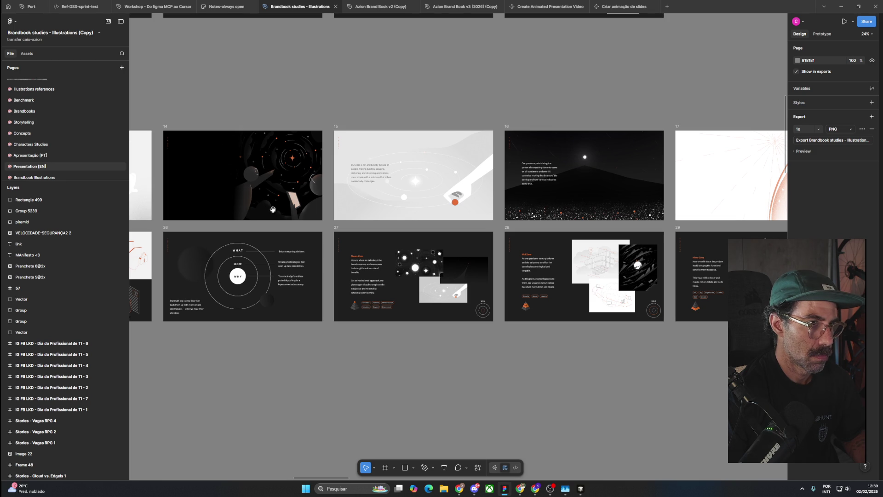
drag(638, 177, 247, 173)
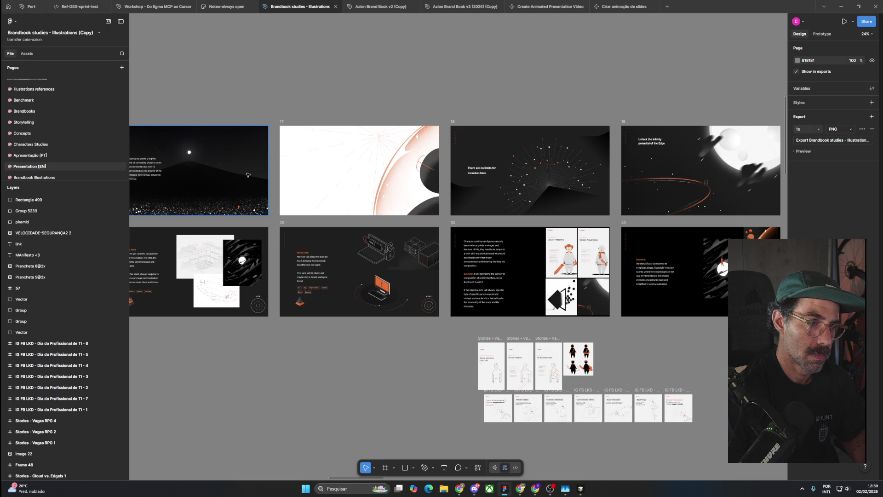
click(453, 122)
key(Escape)
drag(693, 198, 498, 198)
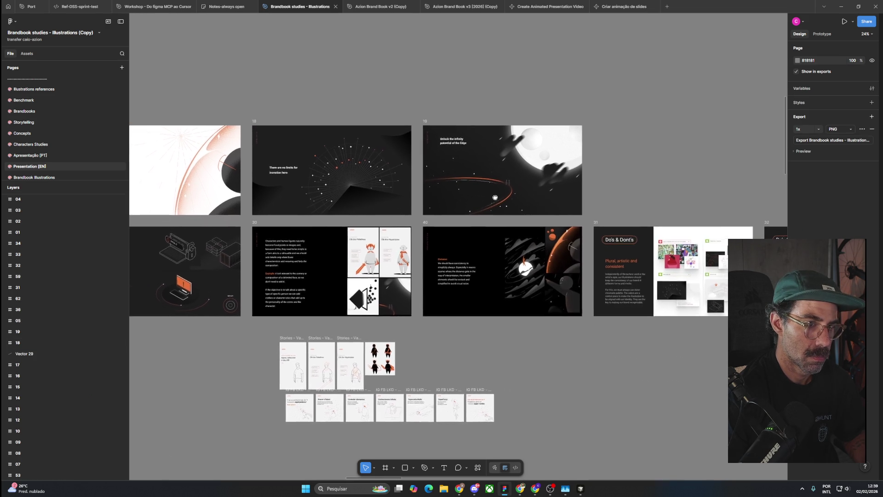
scroll(497, 197, down, 2)
scroll(487, 200, down, 2)
scroll(469, 204, down, 4)
scroll(451, 211, down, 2)
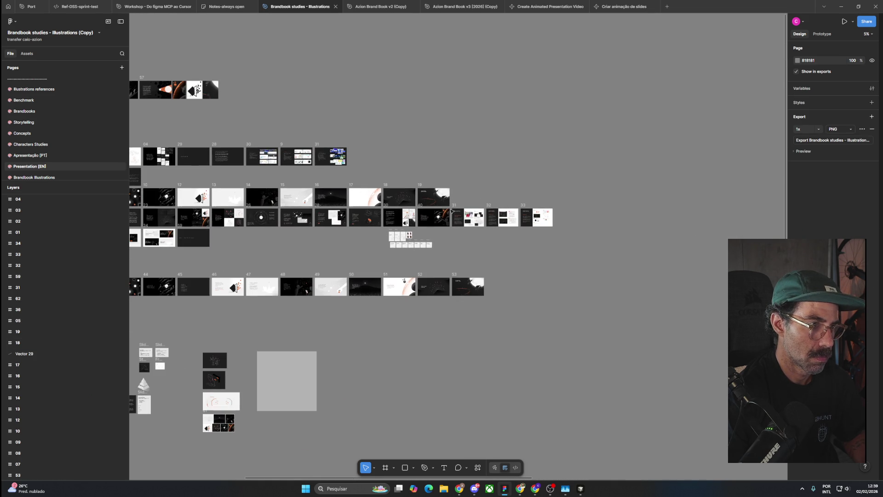
drag(433, 213, 536, 203)
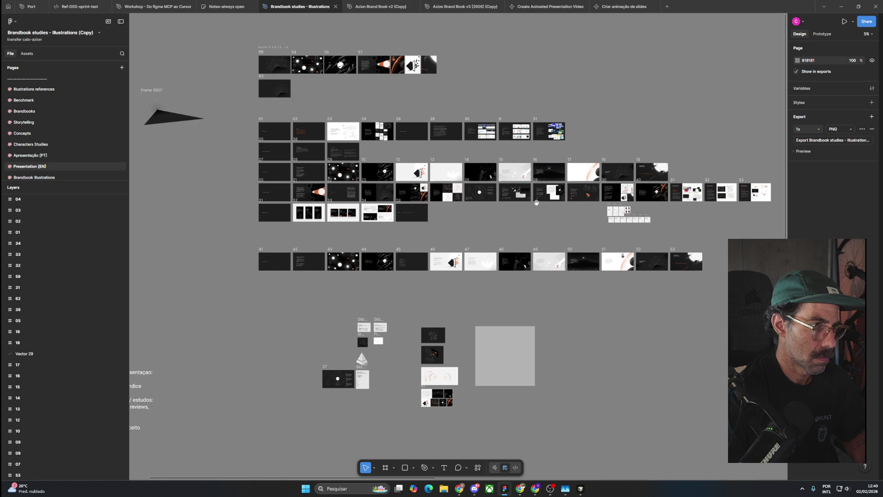
scroll(418, 277, up, 3)
scroll(419, 279, up, 1)
scroll(419, 280, up, 2)
scroll(419, 281, up, 2)
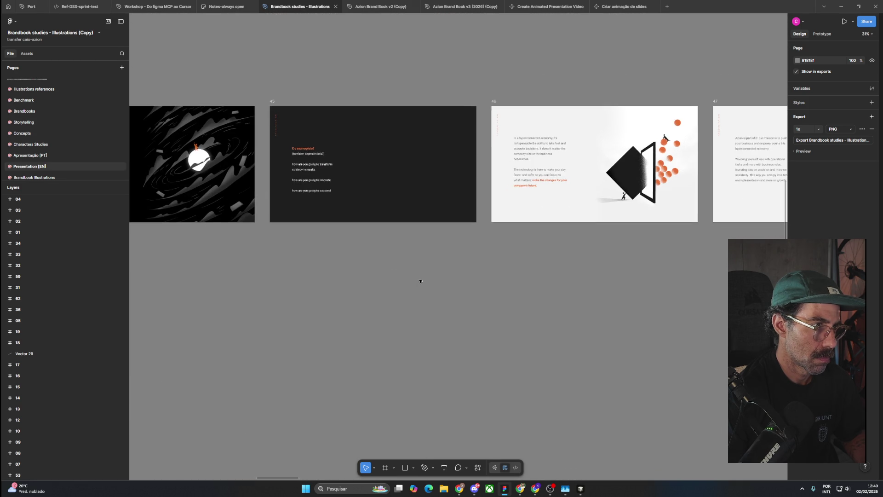
scroll(418, 278, down, 2)
mouse_move(499, 250)
mouse_down()
mouse_move(494, 222)
mouse_move(157, 204)
mouse_up()
drag(565, 208, 281, 207)
drag(455, 209, 225, 211)
drag(578, 216, 397, 225)
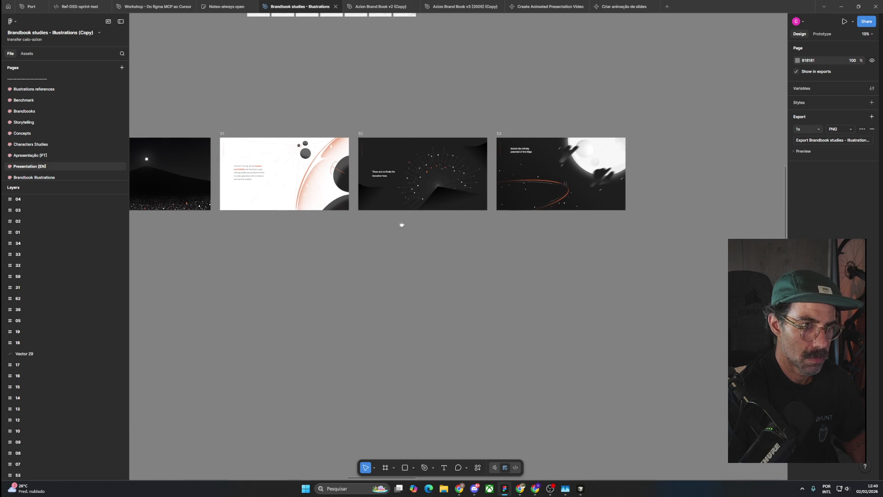
scroll(397, 225, down, 3)
scroll(399, 224, down, 5)
scroll(399, 223, down, 2)
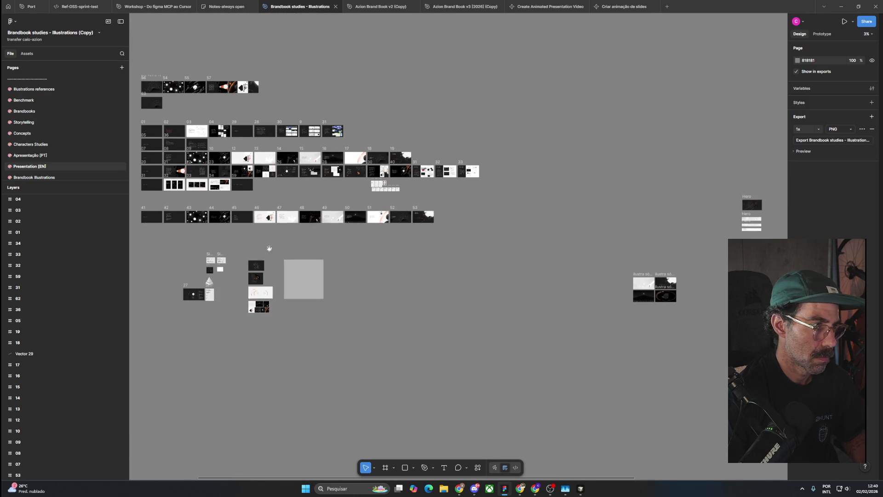
scroll(378, 231, up, 3)
scroll(368, 252, up, 5)
scroll(368, 255, up, 2)
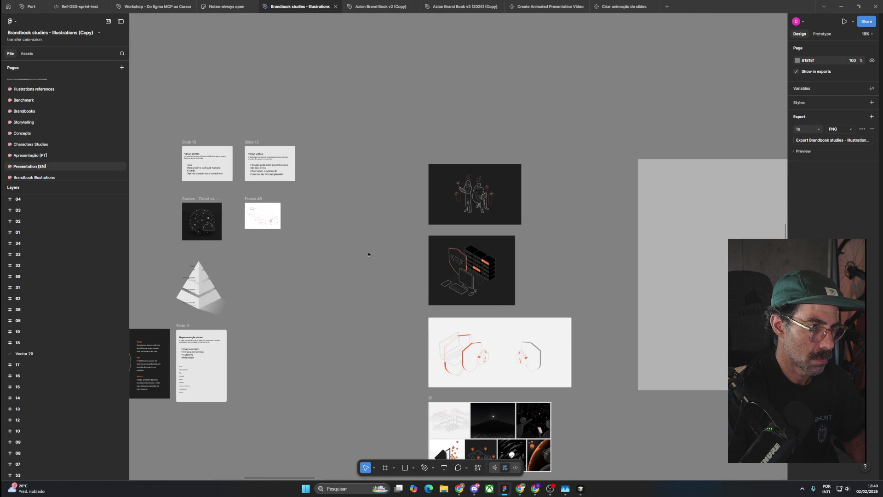
scroll(369, 252, down, 2)
drag(380, 262, 378, 188)
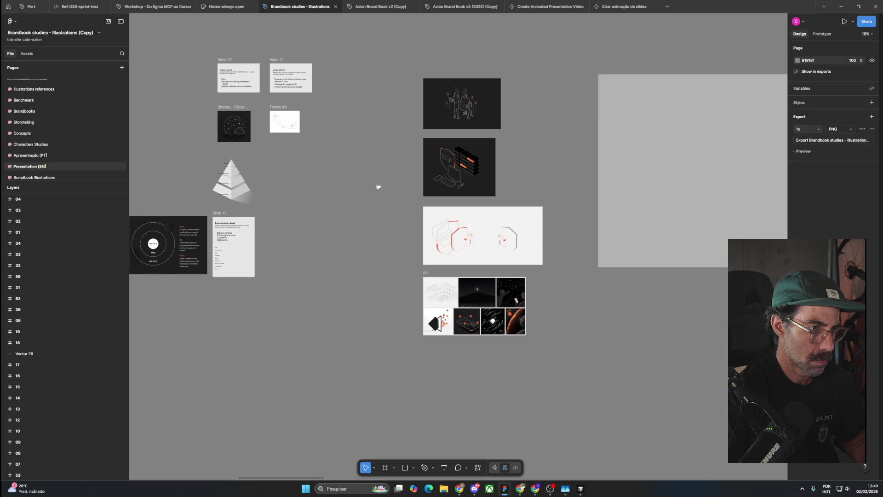
scroll(456, 289, up, 4)
scroll(474, 276, up, 3)
drag(608, 343, 542, 229)
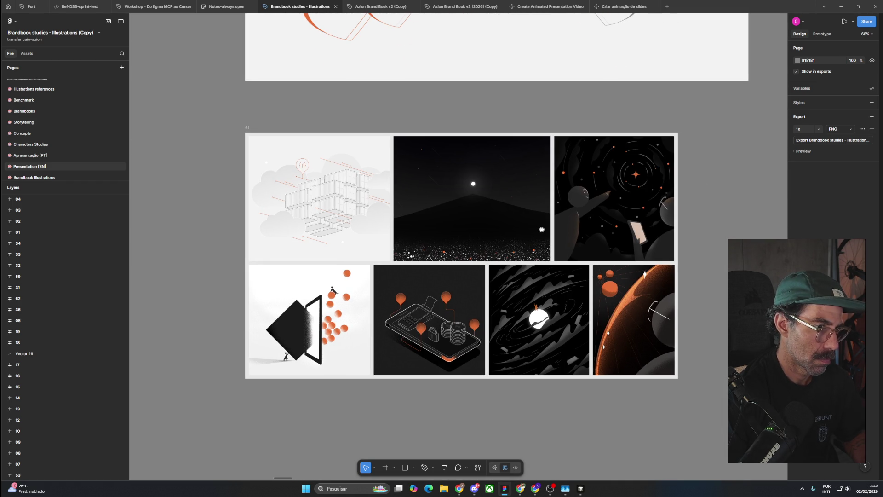
scroll(541, 229, down, 5)
scroll(533, 226, down, 4)
mouse_move(401, 172)
mouse_down()
mouse_move(410, 225)
mouse_move(236, 228)
mouse_up()
drag(627, 195, 526, 186)
scroll(525, 186, down, 5)
drag(622, 172, 563, 286)
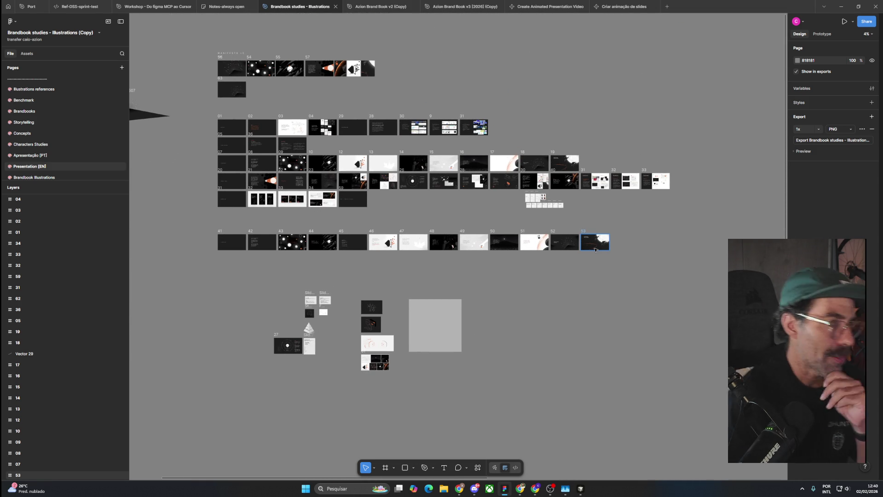
mouse_move(293, 14)
click(379, 7)
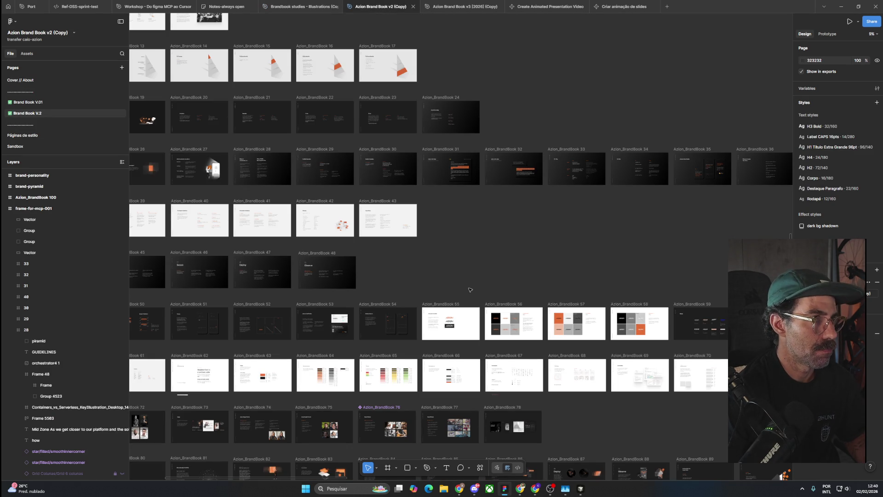
Step: Survey the Azion Brand Book page, moving toward the later brand slides
scroll(469, 290, down, 5)
drag(593, 276, 366, 275)
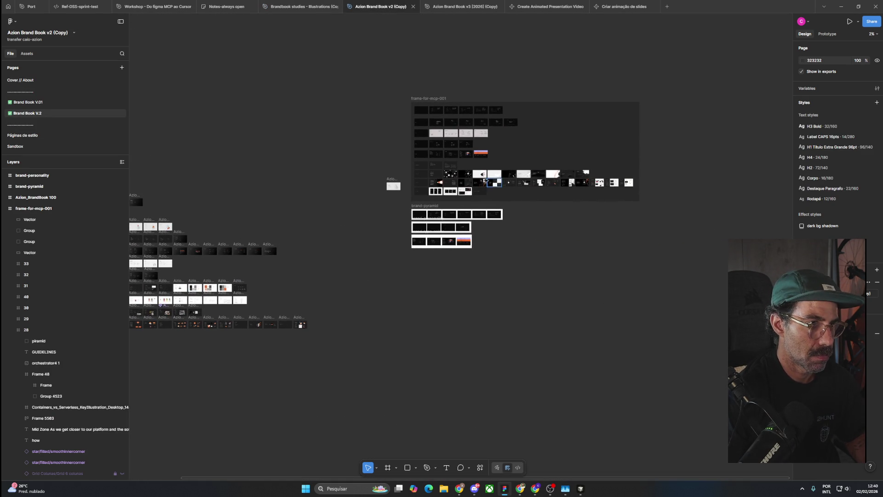
scroll(493, 186, up, 10)
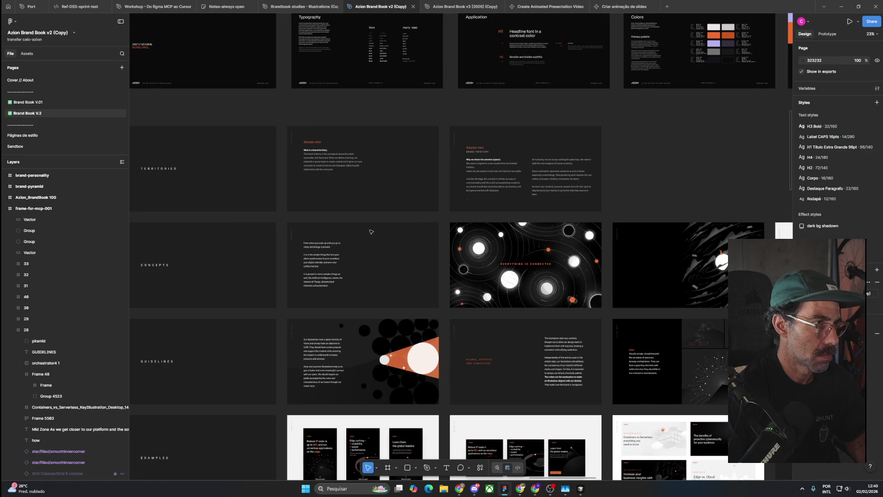
scroll(372, 232, down, 1)
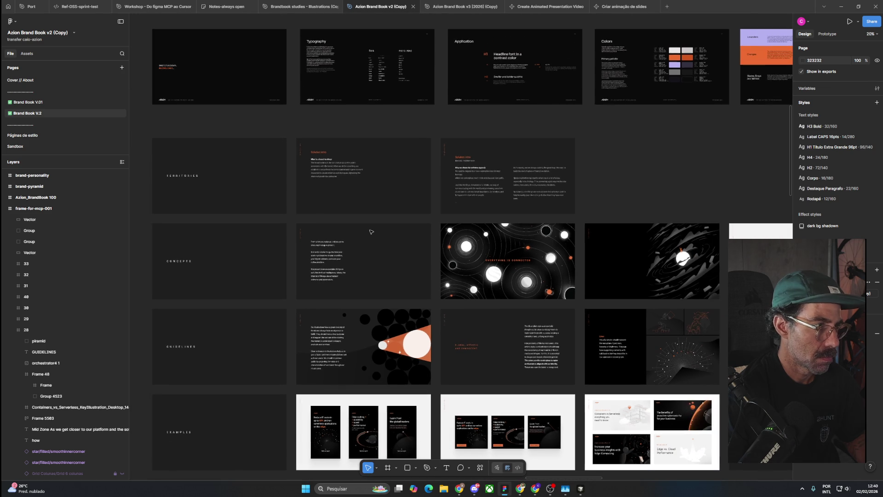
drag(660, 271, 257, 270)
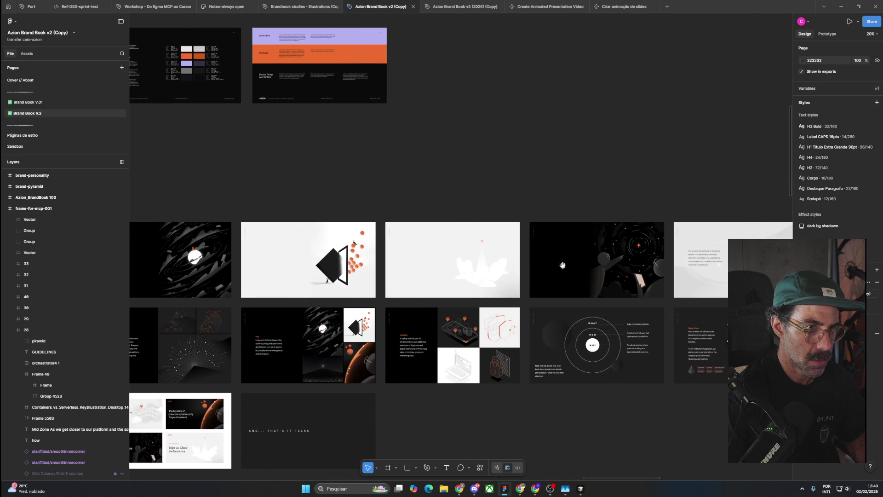
scroll(239, 260, right, 10)
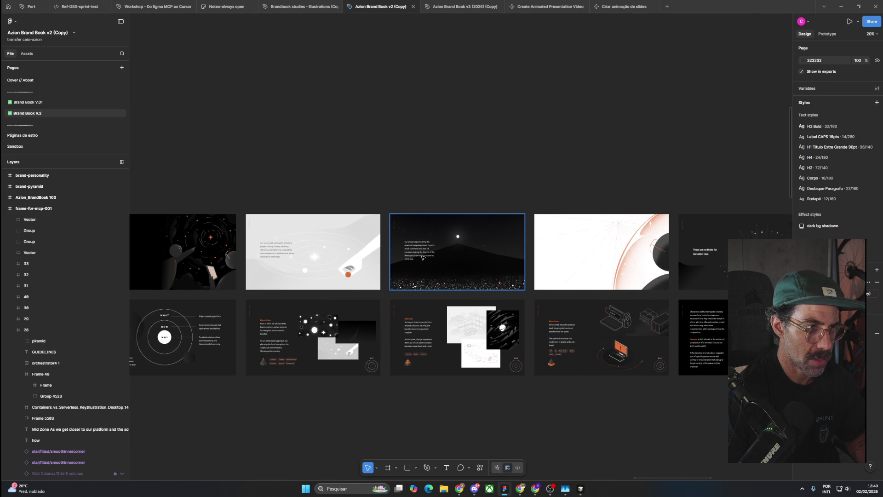
scroll(416, 256, up, 5)
scroll(416, 256, down, 5)
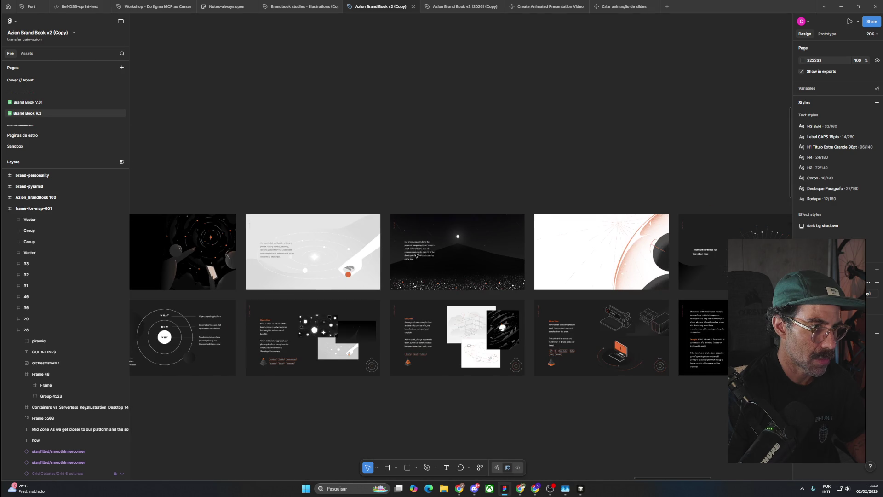
scroll(497, 190, right, 3)
scroll(528, 220, up, 2)
scroll(552, 248, up, 2)
scroll(558, 255, down, 5)
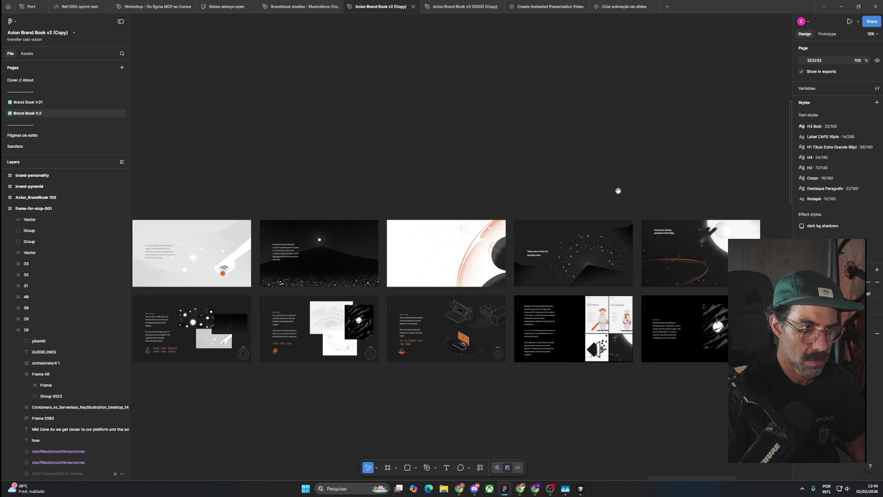
drag(618, 190, 449, 185)
Step: Delete the dark starfield slide and the stray Vector 29 left in its slot
click(359, 210)
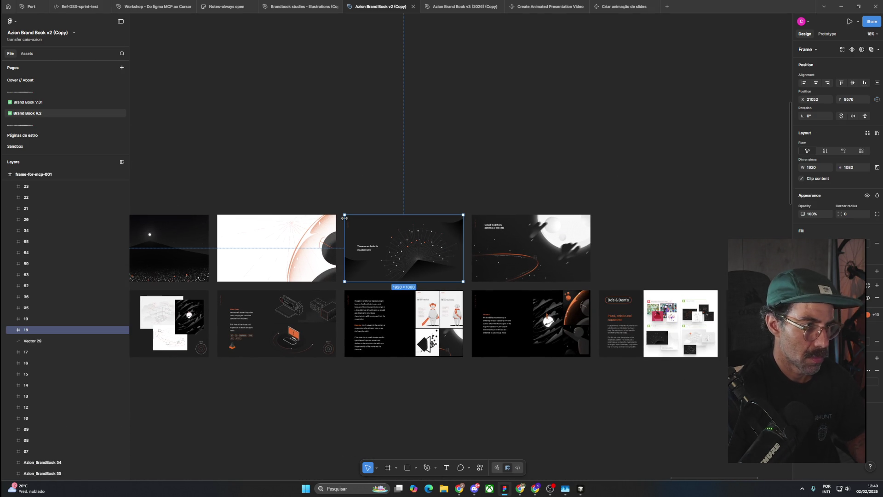
key(Delete)
drag(381, 189, 343, 236)
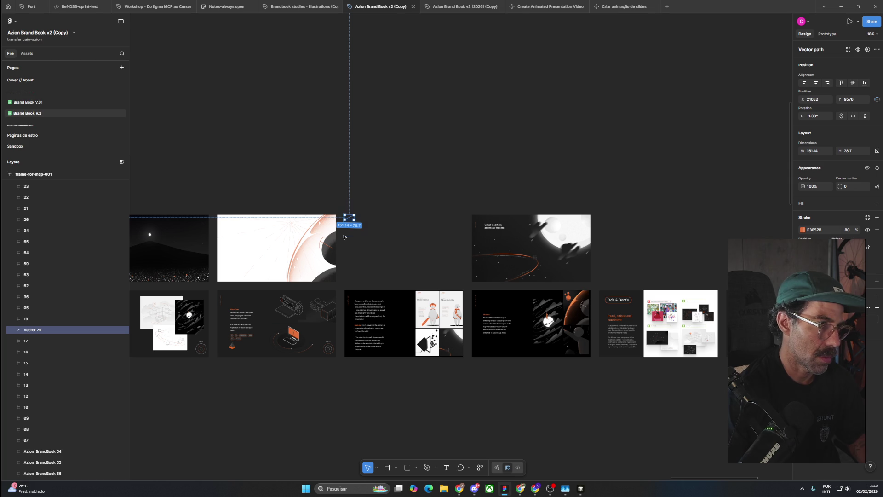
key(Delete)
Step: Return to the Brandbook studies - Illustrations file
scroll(455, 236, left, 5)
scroll(378, 233, up, 3)
scroll(355, 124, down, 3)
click(318, 8)
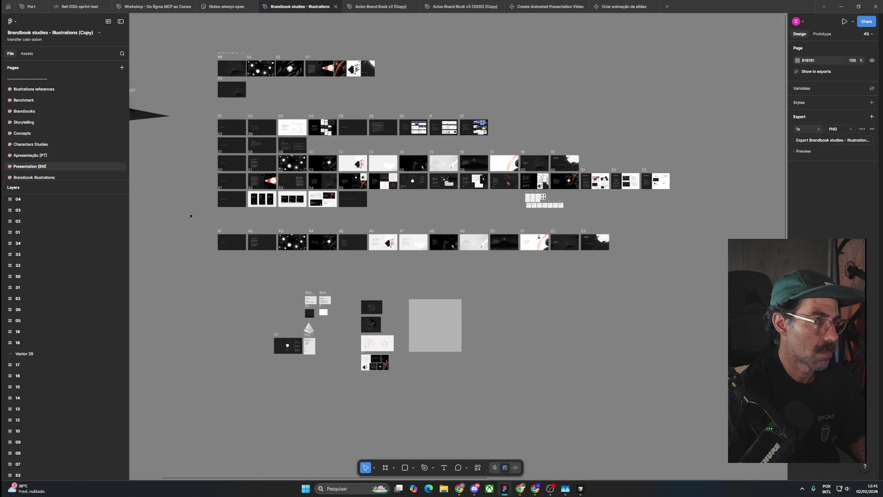
Step: Select slide 44, then add slides 46, 47, 48 and 49 to the selection
scroll(414, 235, up, 5)
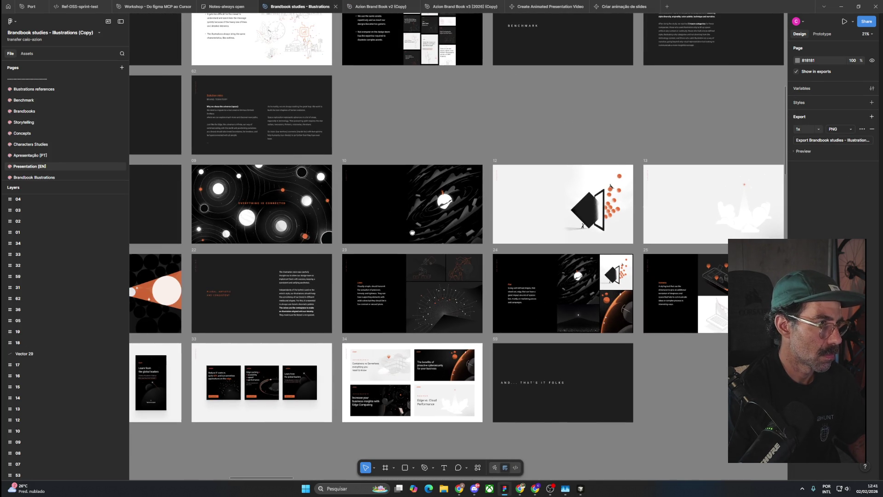
scroll(414, 235, down, 2)
scroll(413, 235, down, 4)
scroll(415, 236, up, 1)
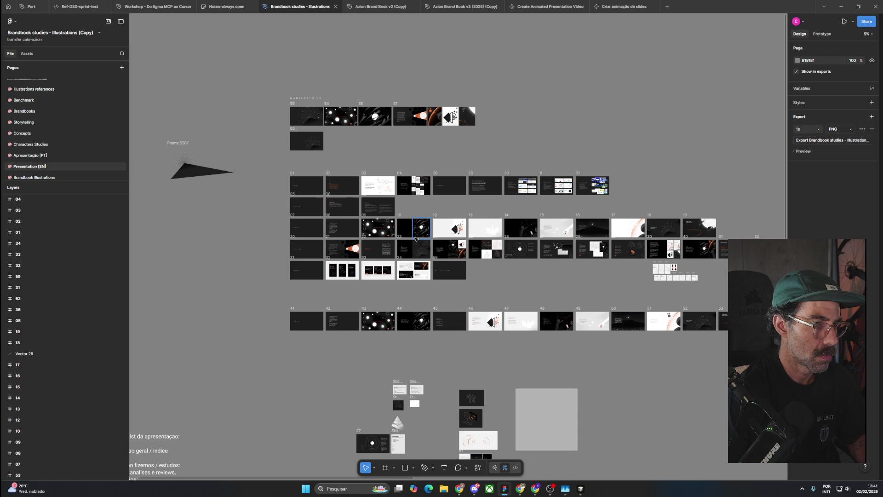
scroll(479, 297, up, 5)
scroll(479, 297, down, 2)
scroll(294, 308, down, 1)
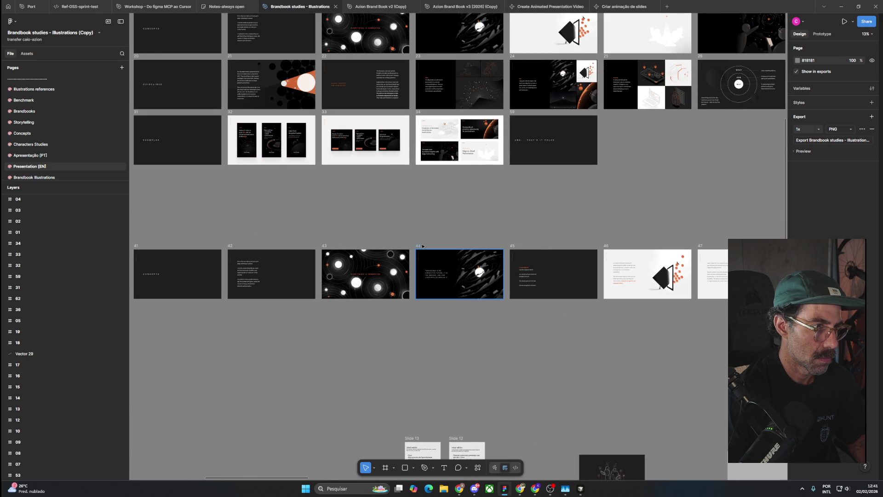
click(420, 246)
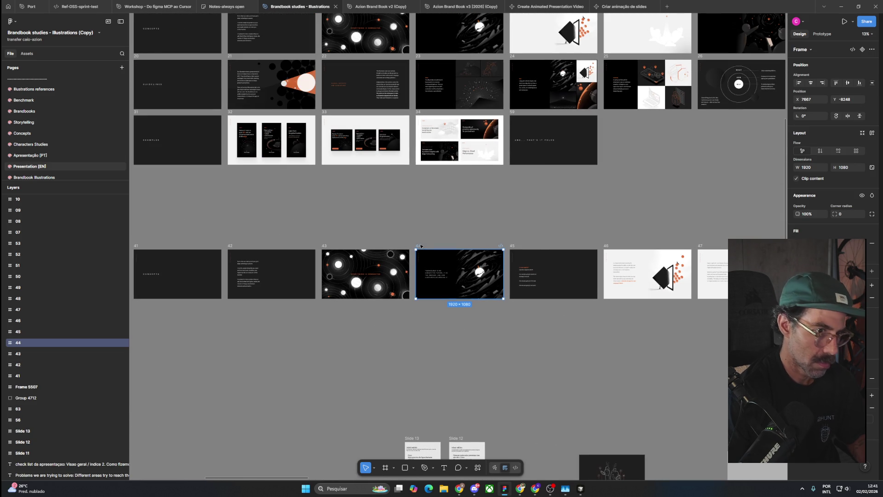
drag(631, 224, 417, 210)
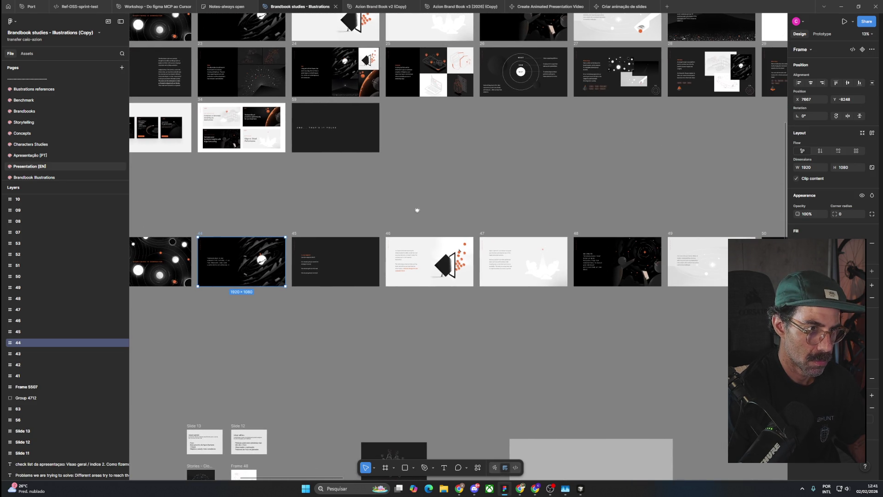
shift+click(483, 235)
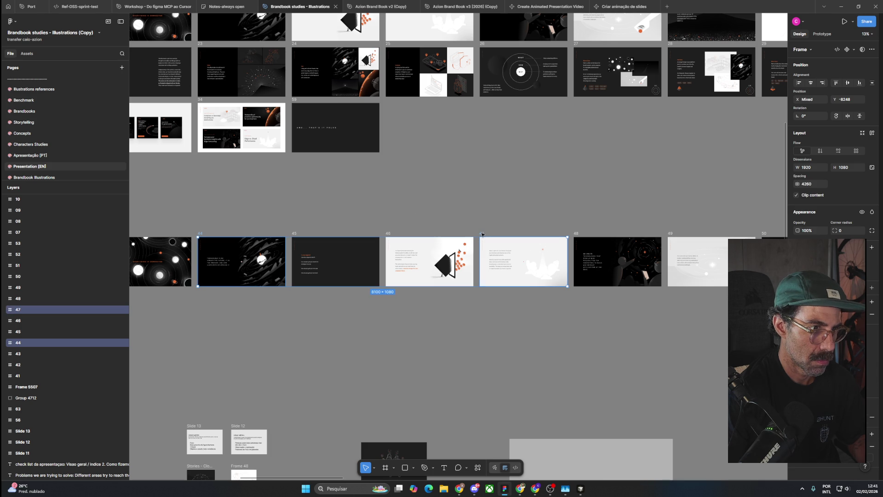
shift+click(387, 234)
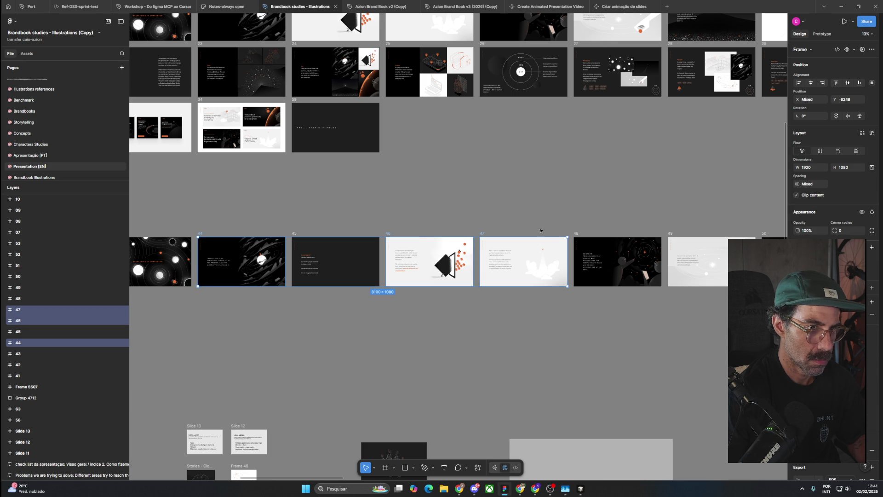
shift+click(576, 234)
shift+click(676, 234)
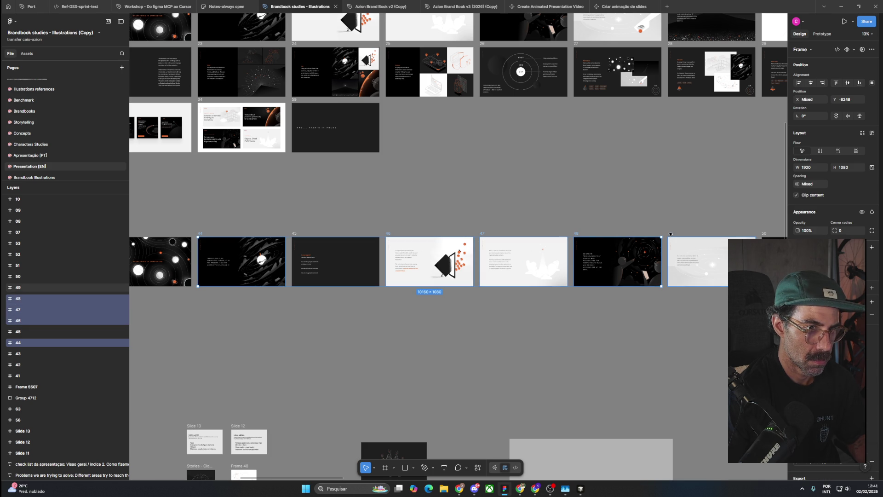
Step: Add slides 50 and 51 to the selection and go to the Azion Brand Book v2 (Copy) file
drag(714, 214, 486, 208)
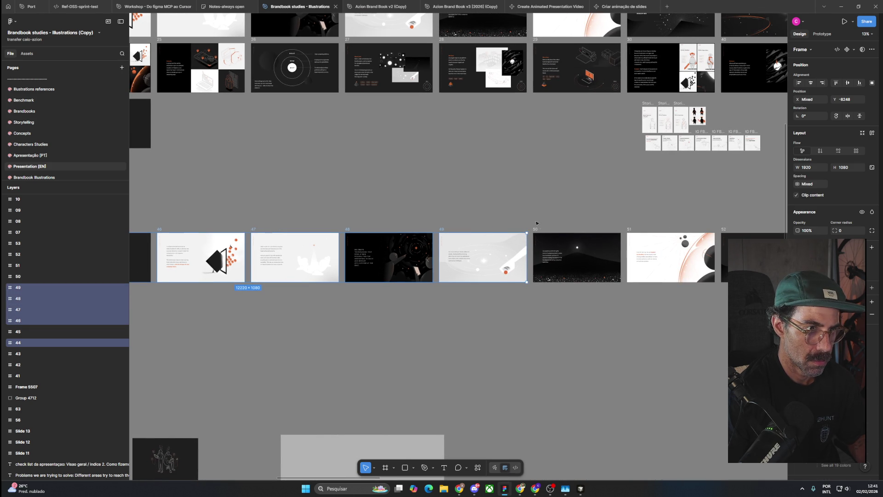
shift+click(535, 230)
shift+click(629, 231)
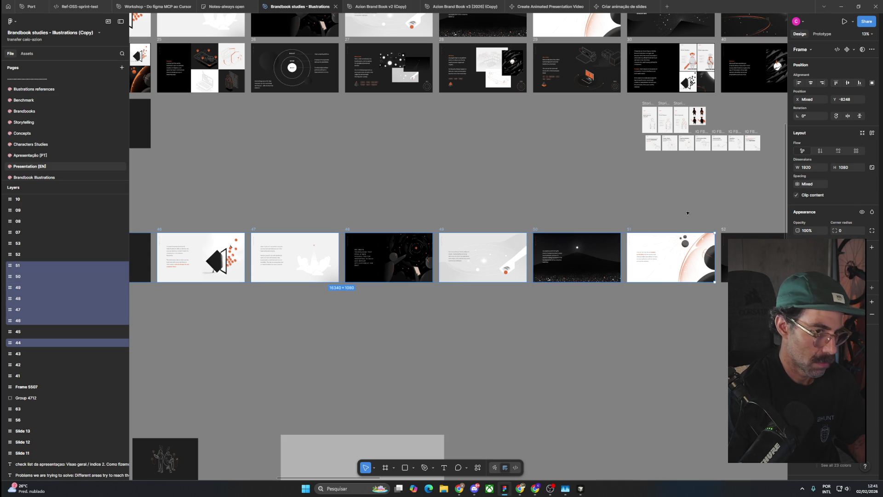
drag(702, 213, 461, 212)
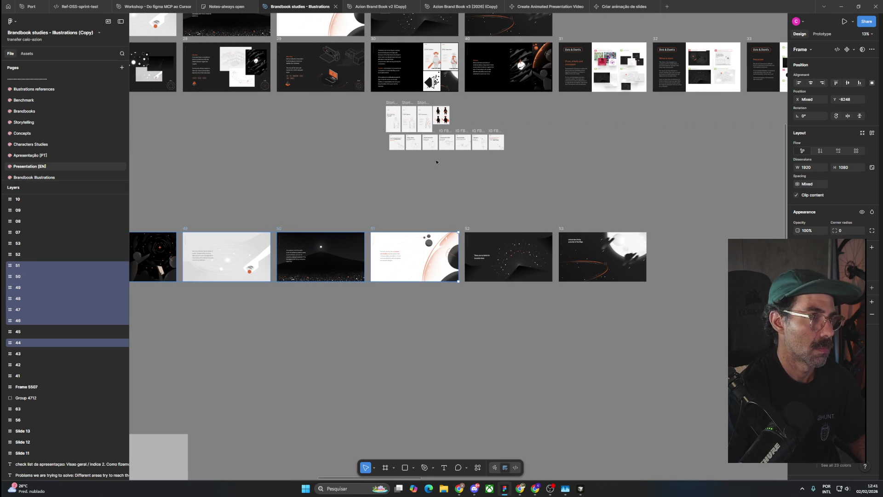
click(379, 7)
Step: Paste slides 44–51 and place them in a row below the brand-type-colors group
scroll(472, 184, down, 5)
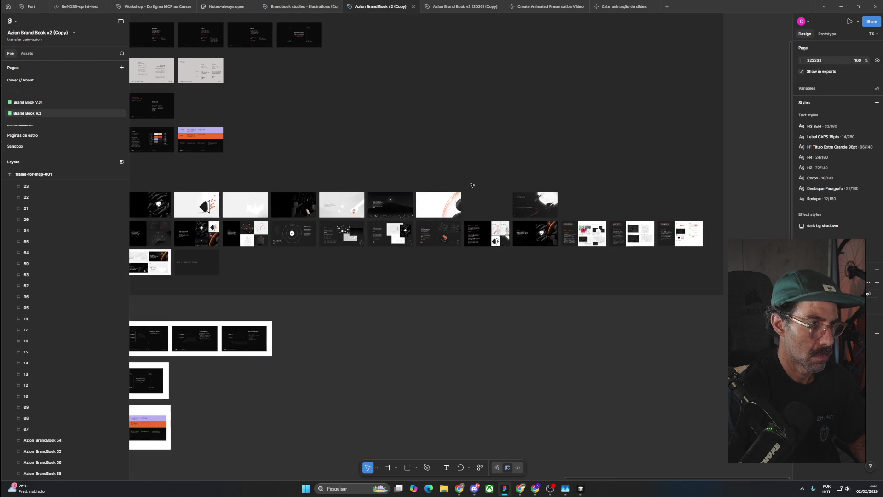
scroll(471, 185, down, 3)
scroll(437, 241, down, 3)
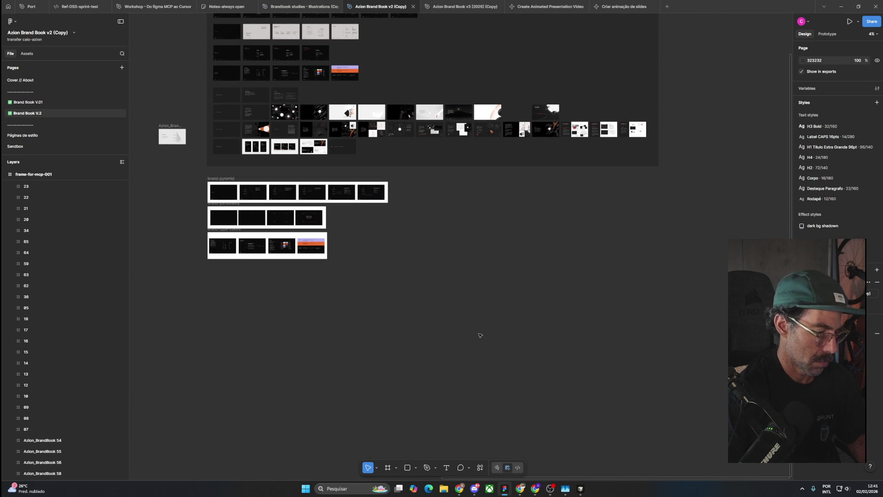
key(ctrl+v)
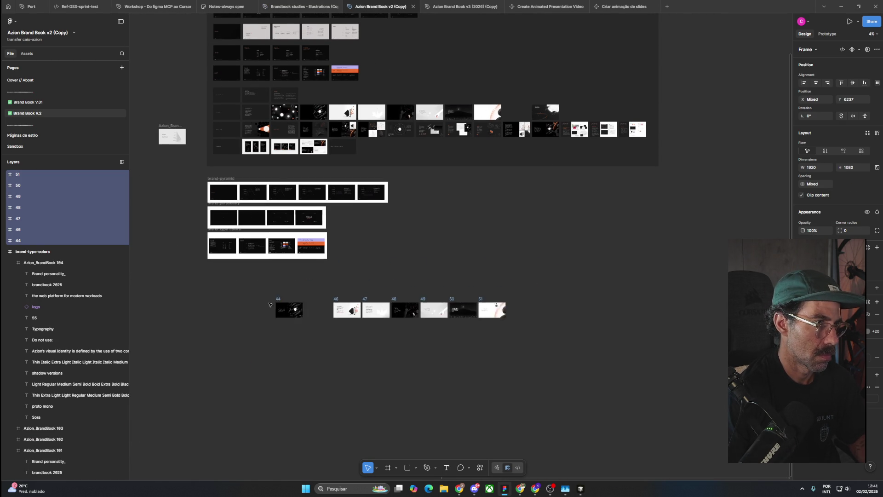
drag(349, 237, 210, 339)
click(262, 322)
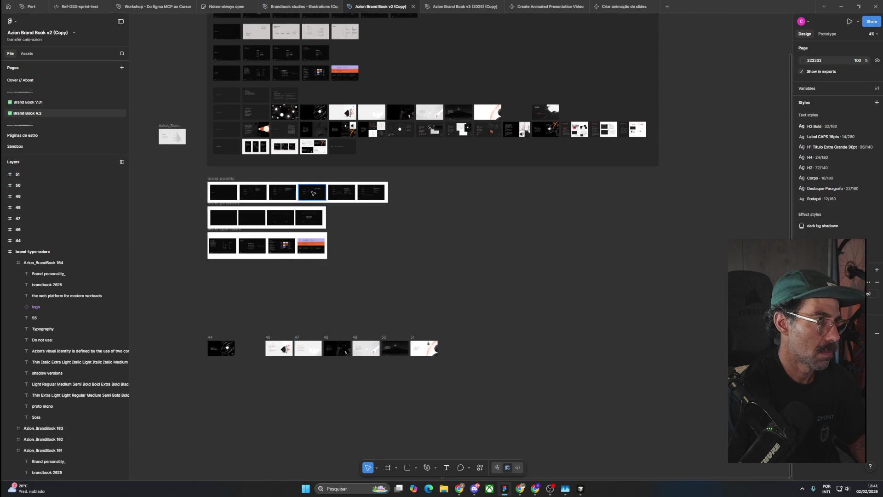
Step: Pan back over the main slide grid and the illustration slides
scroll(252, 123, up, 5)
drag(252, 123, 406, 193)
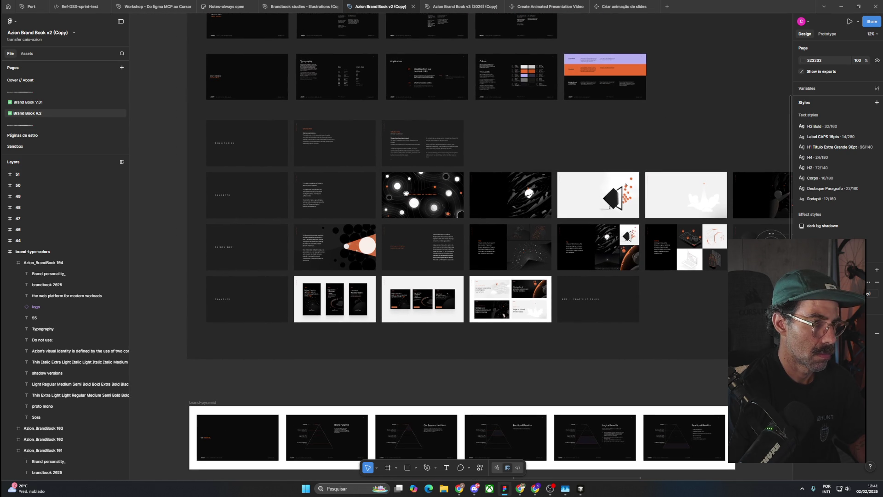
drag(406, 193, 411, 171)
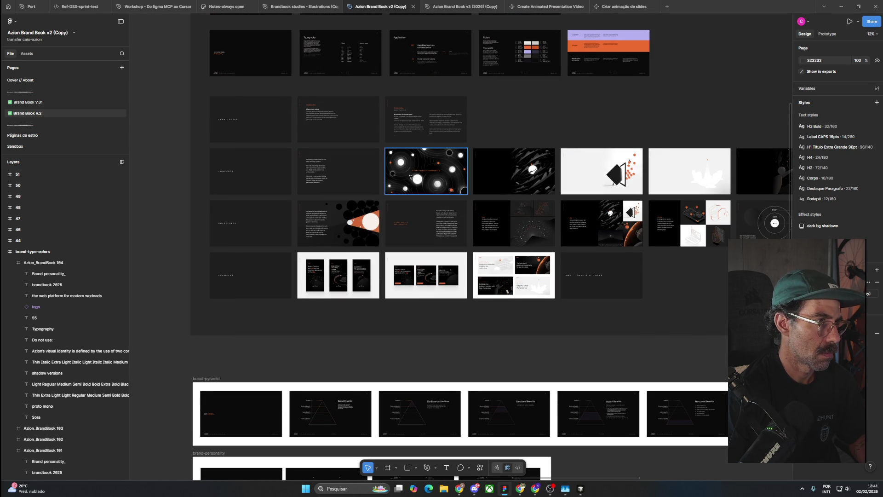
scroll(327, 133, up, 3)
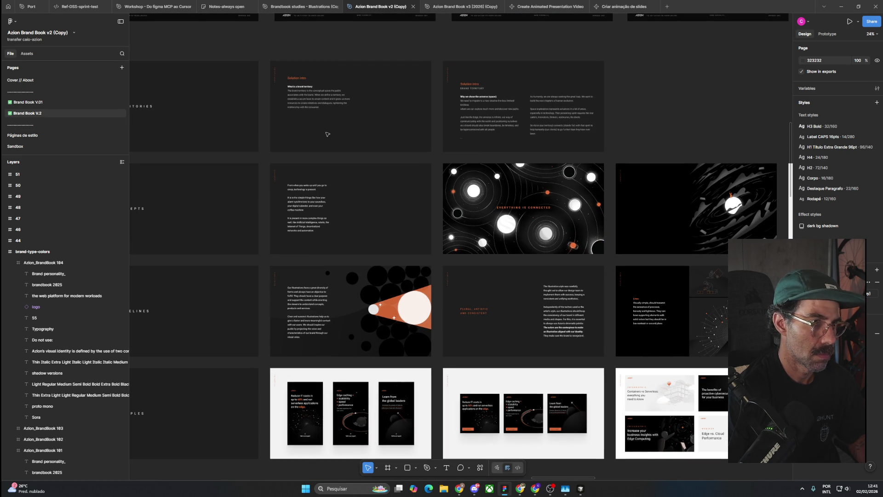
scroll(327, 134, down, 3)
scroll(324, 135, down, 3)
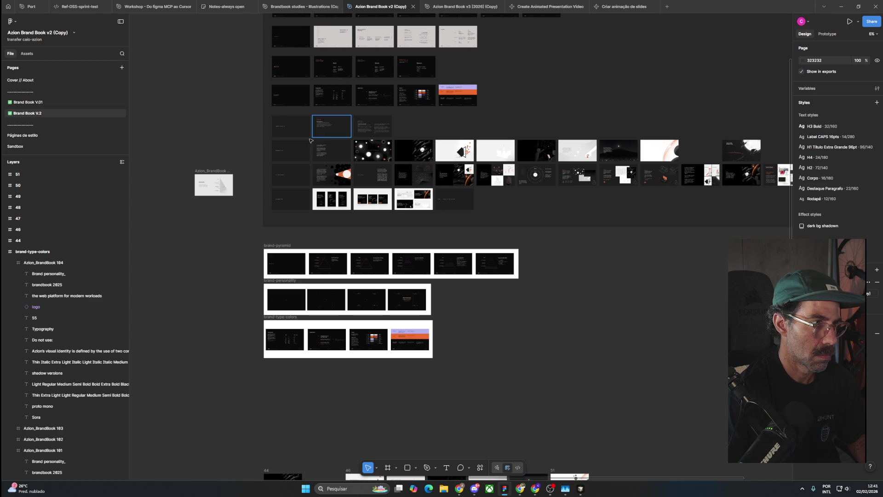
Step: Move the row of slides 07–19 down to sit just above the illustration row
click(398, 152)
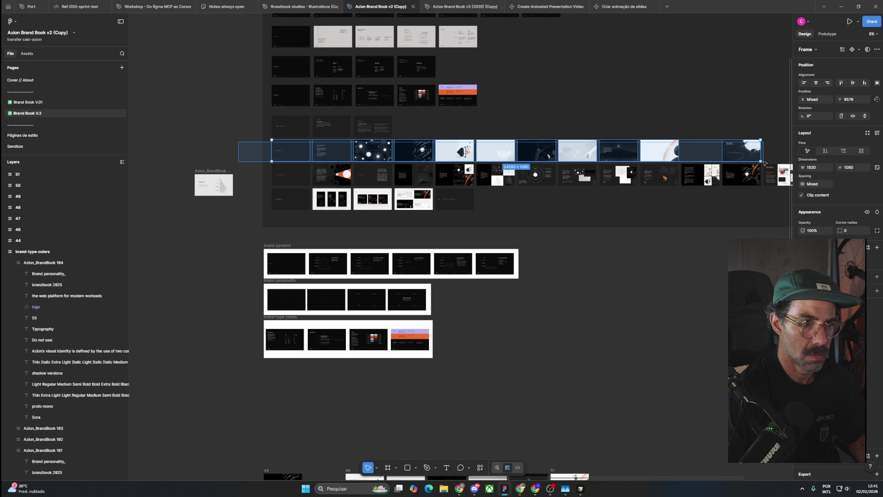
click(250, 139)
drag(250, 140, 768, 163)
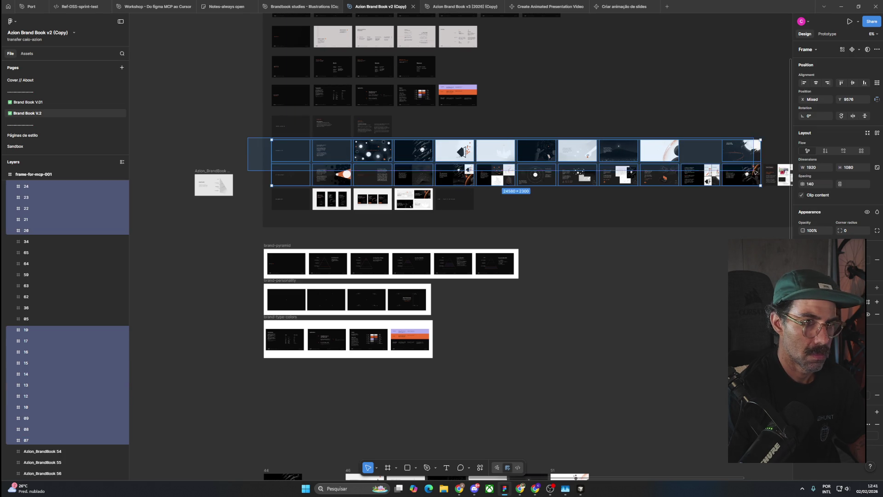
drag(734, 157, 709, 409)
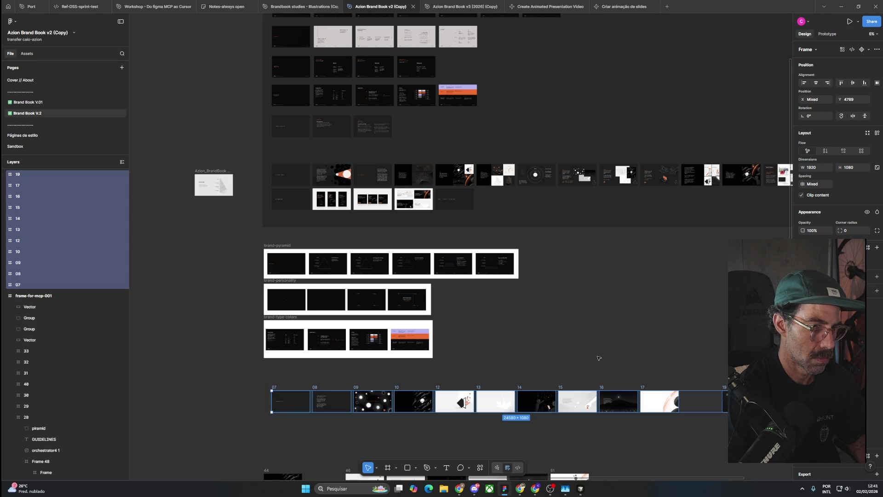
key(Escape)
mouse_move(603, 363)
mouse_down()
mouse_move(537, 234)
mouse_move(546, 205)
mouse_up()
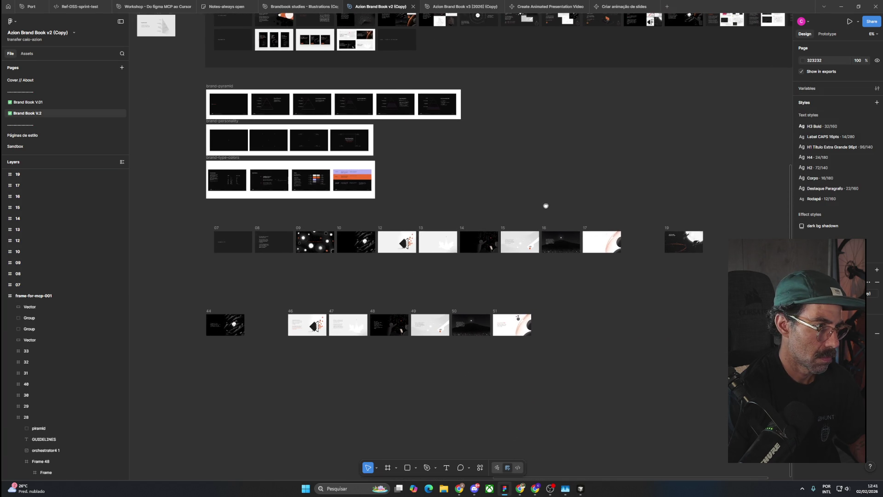
scroll(308, 285, up, 2)
scroll(308, 285, up, 2)
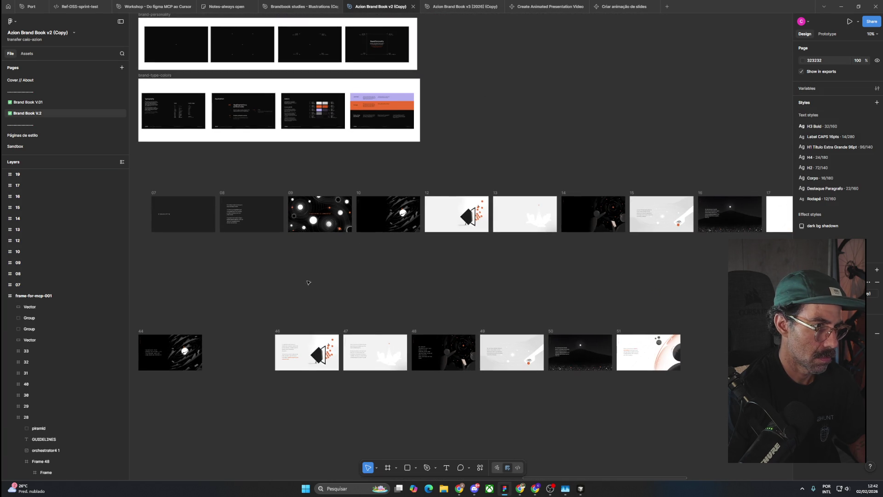
Step: Replace slide 12 with slide 46 and slide 10 with slide 44
click(430, 193)
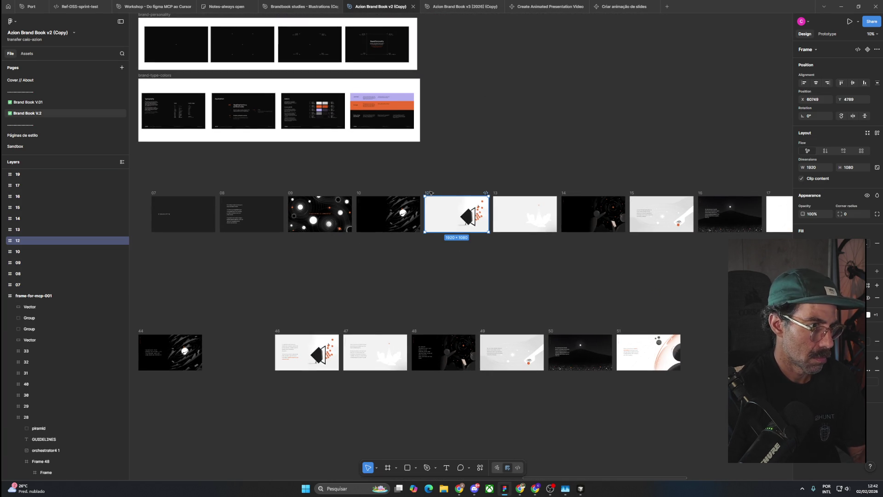
key(Delete)
drag(275, 332, 426, 195)
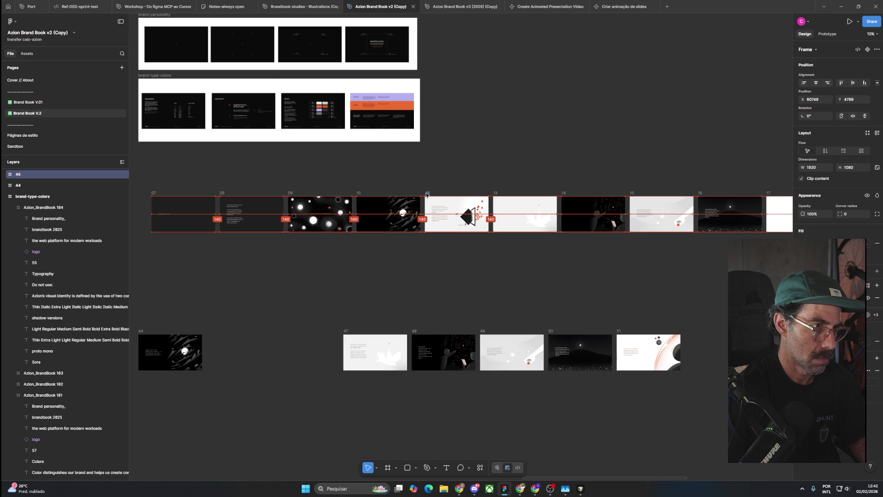
click(358, 193)
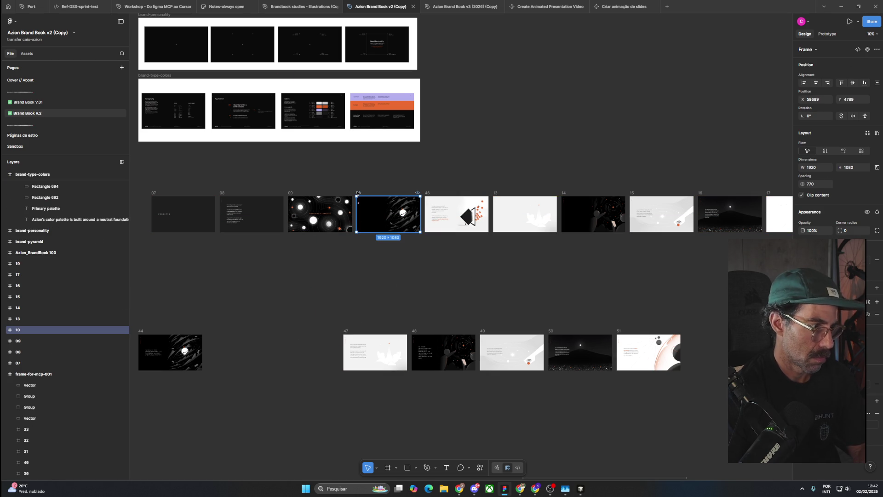
key(Delete)
mouse_move(152, 343)
mouse_down()
mouse_move(351, 225)
mouse_move(360, 192)
mouse_up()
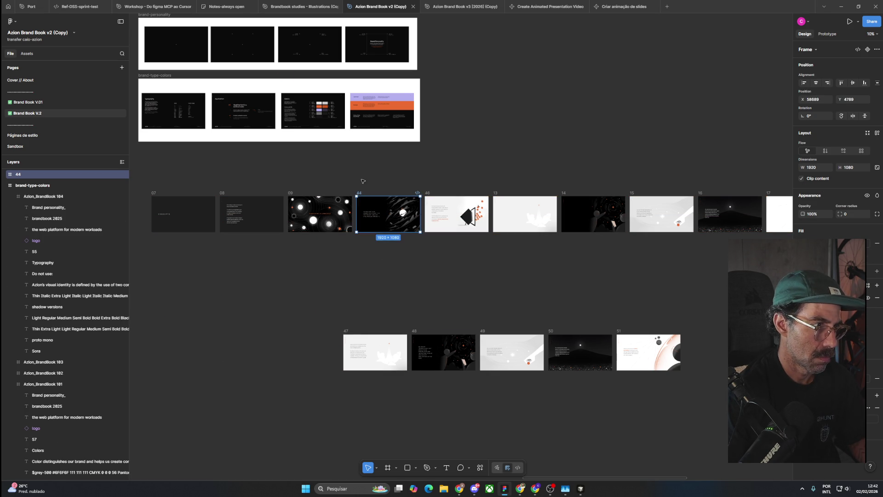
click(361, 187)
Step: Delete slide 13 and move slide 47 into its slot after slide 46
drag(448, 303, 389, 297)
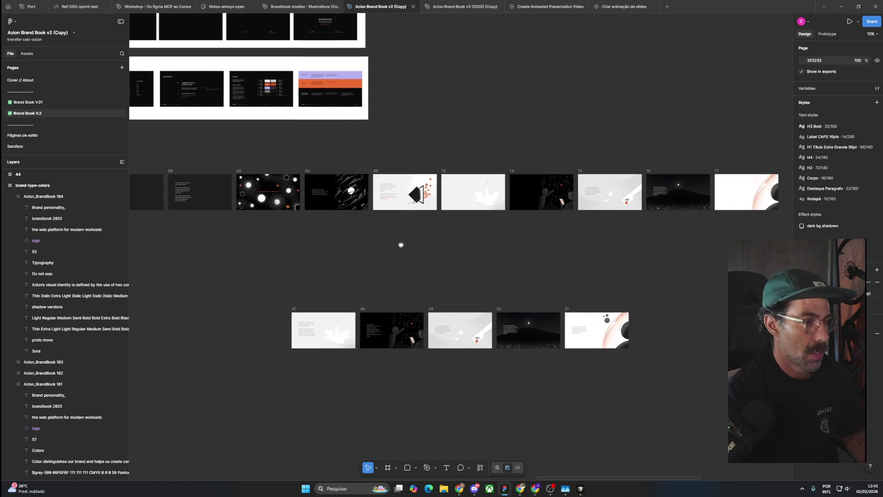
scroll(400, 244, down, 1)
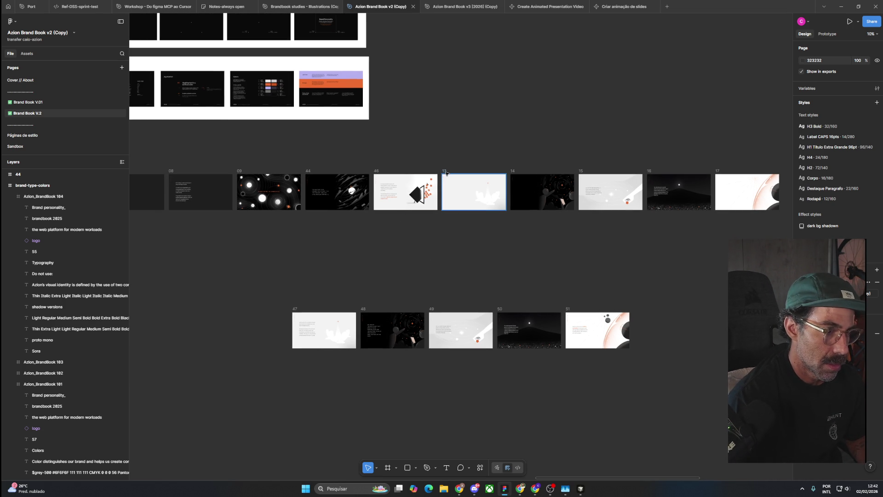
click(473, 191)
key(Delete)
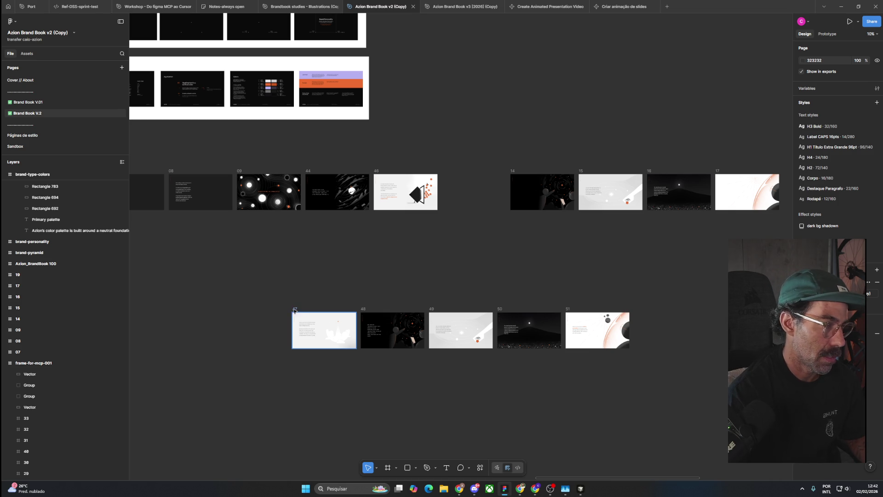
drag(295, 311, 444, 171)
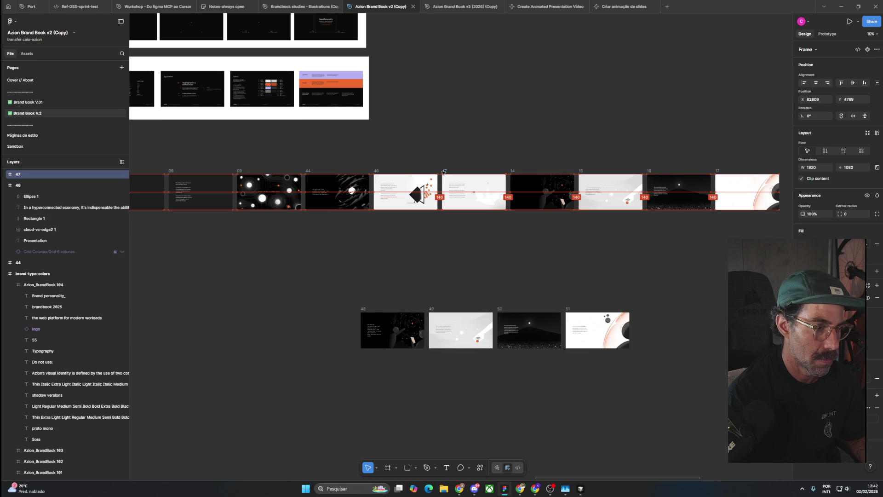
click(454, 276)
Step: Delete slide 14 and move slide 48 into its slot after slide 47
drag(547, 248, 499, 252)
click(492, 197)
key(Delete)
drag(315, 316, 465, 177)
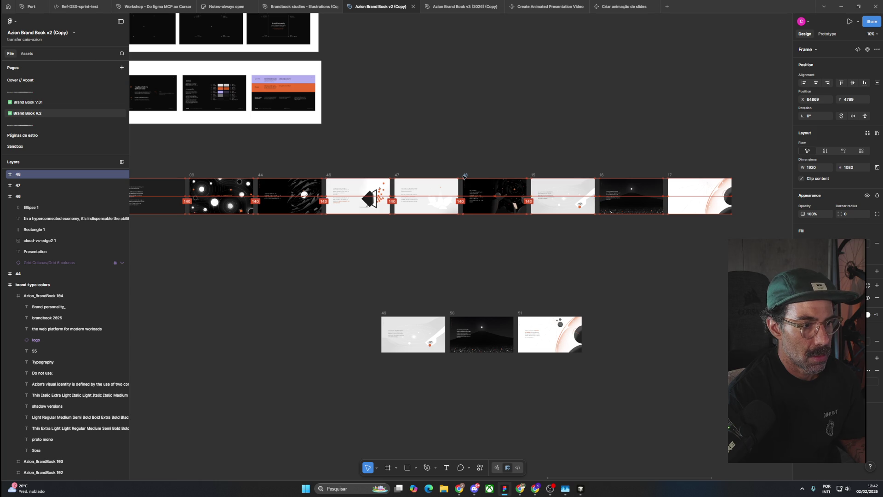
click(465, 153)
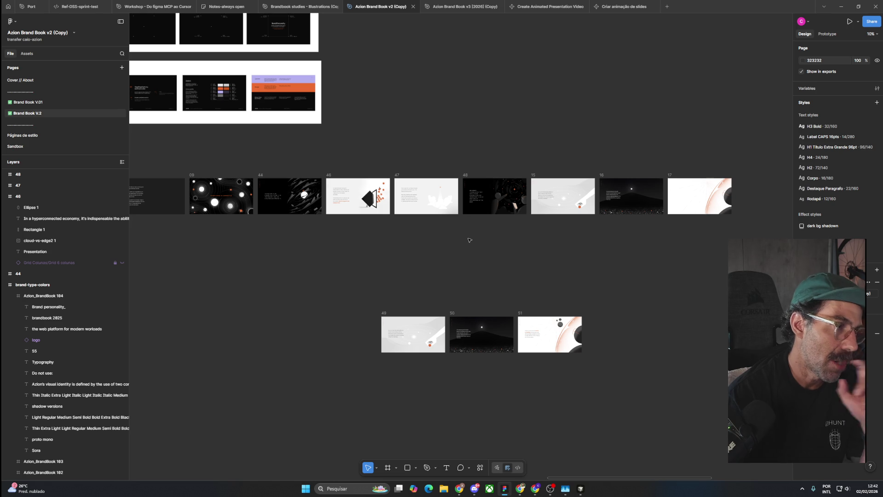
scroll(434, 91, up, 3)
scroll(433, 91, left, 5)
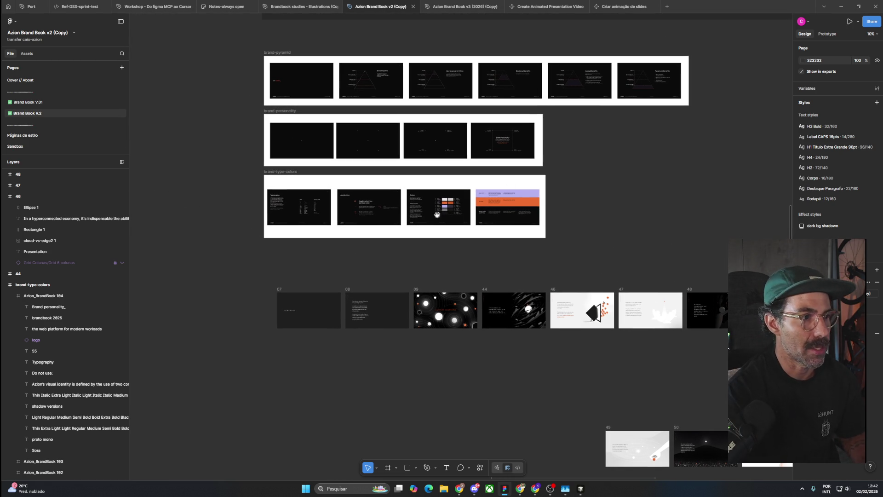
mouse_move(217, 44)
mouse_down()
mouse_move(720, 259)
mouse_move(539, 214)
mouse_move(235, 42)
mouse_up()
click(235, 41)
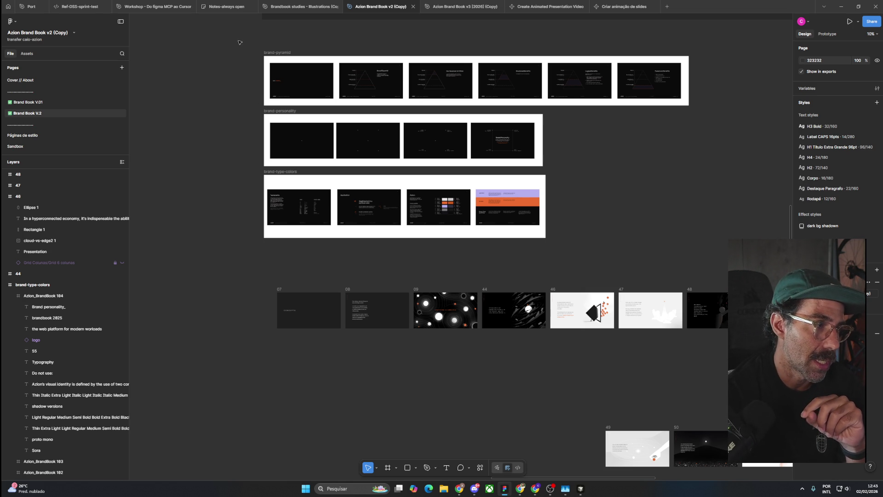
drag(238, 43, 706, 253)
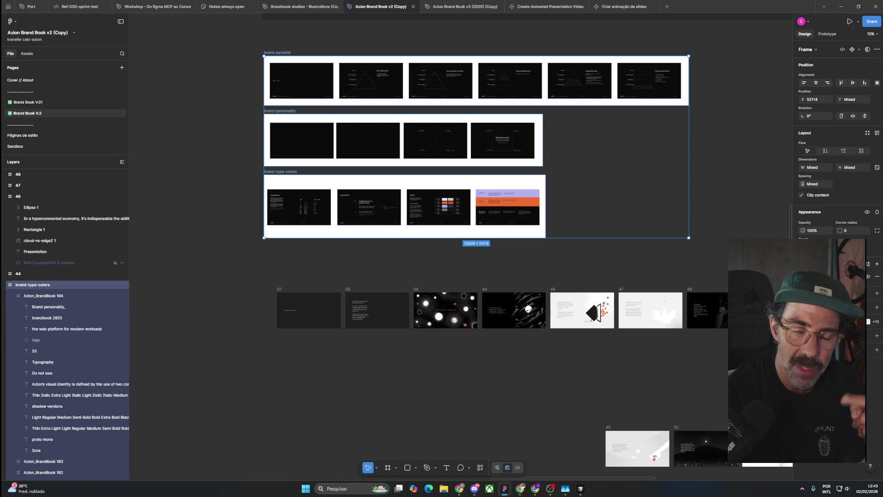
key(Escape)
mouse_move(238, 274)
mouse_down()
mouse_move(729, 358)
mouse_move(141, 275)
mouse_up()
click(723, 352)
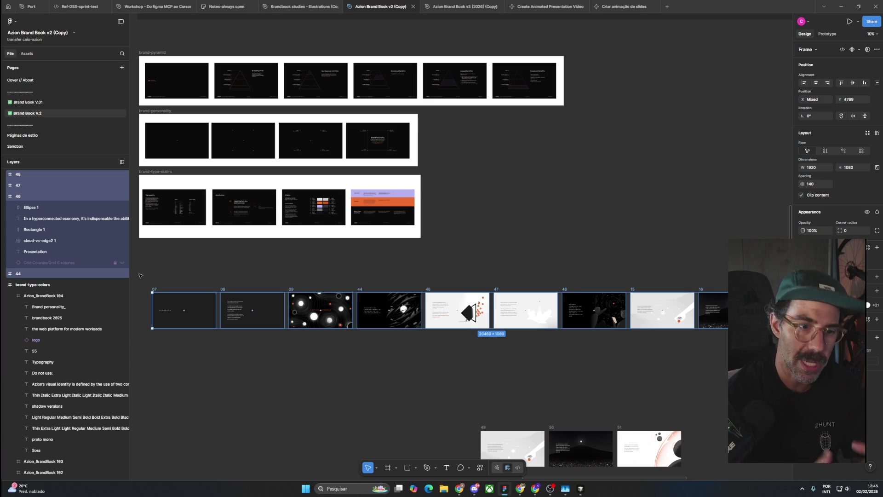
click(140, 276)
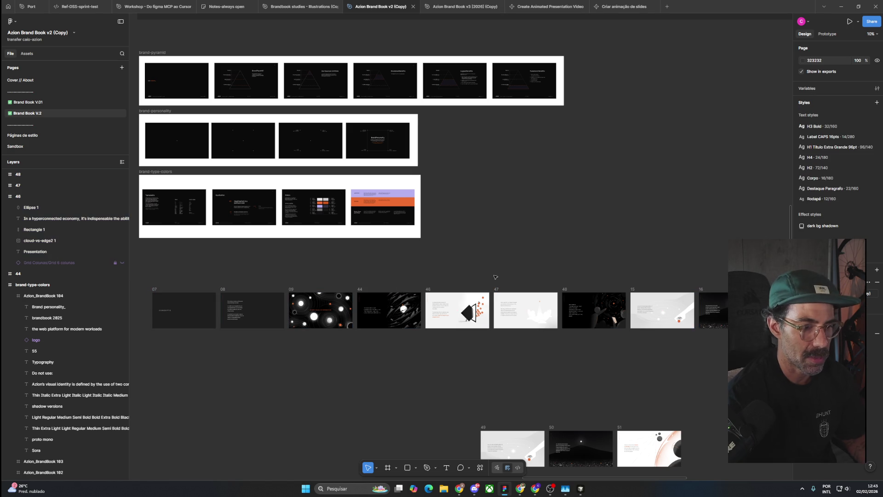
Step: Replace slide 17 with slide 51, placing it between slides 16 and 19
scroll(489, 255, right, 5)
scroll(516, 230, right, 5)
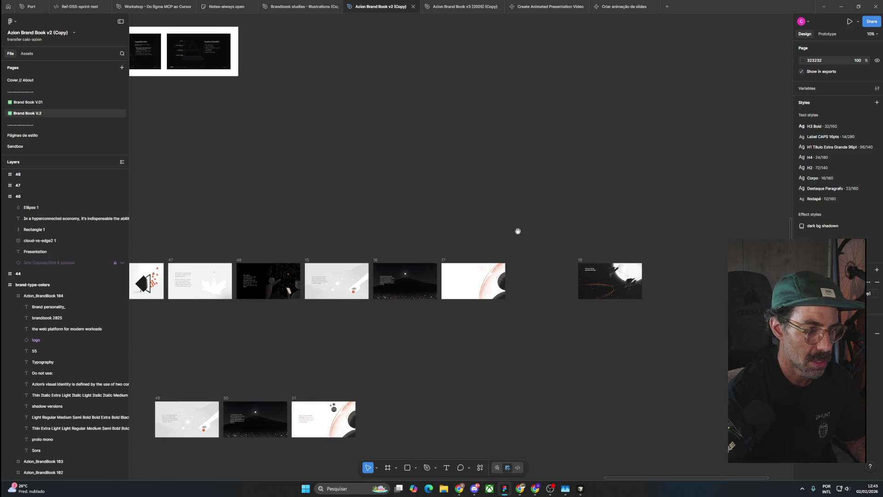
ctrl+scroll(494, 283, down, 2)
mouse_move(388, 232)
mouse_down()
mouse_move(589, 268)
mouse_move(421, 258)
mouse_move(410, 249)
mouse_up()
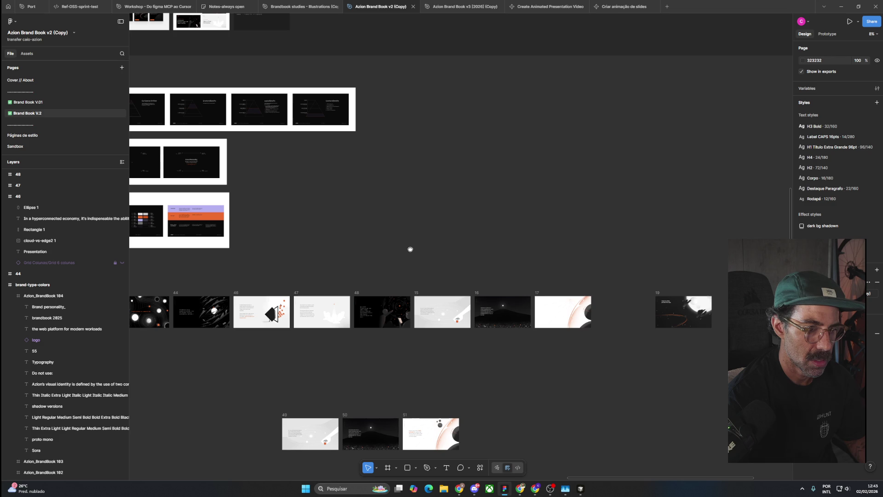
drag(658, 297, 602, 296)
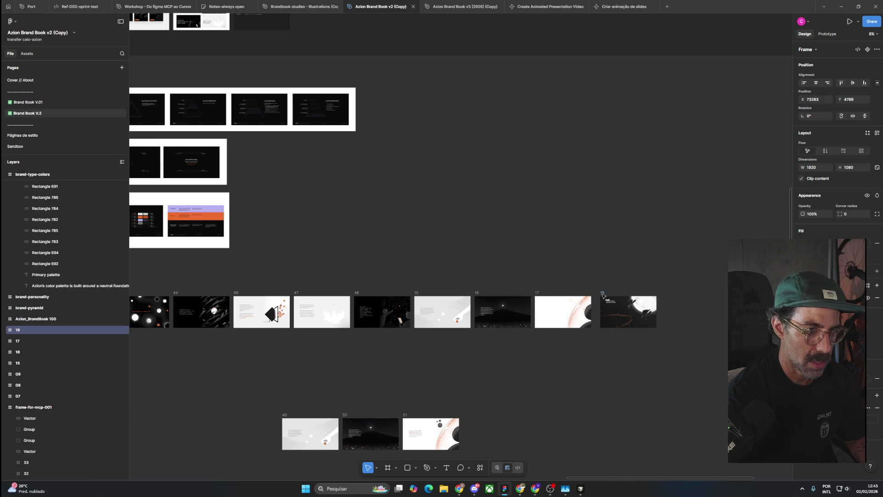
key(Escape)
click(546, 296)
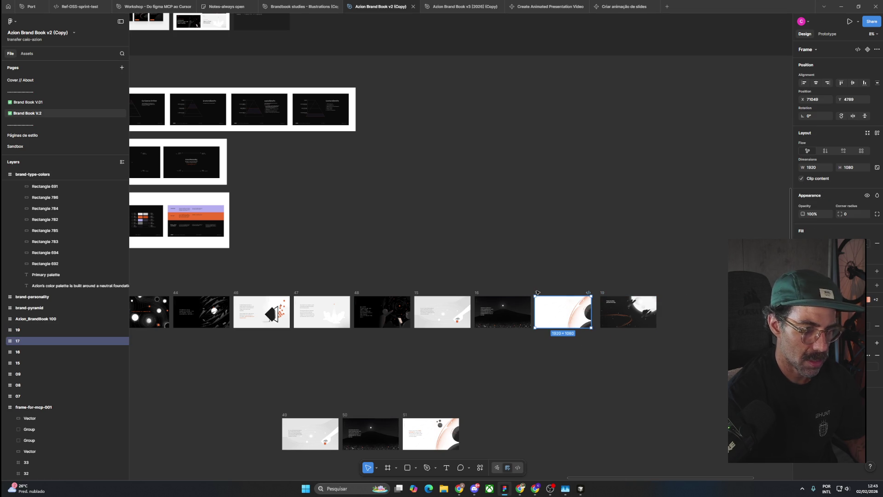
key(Delete)
drag(403, 417, 538, 297)
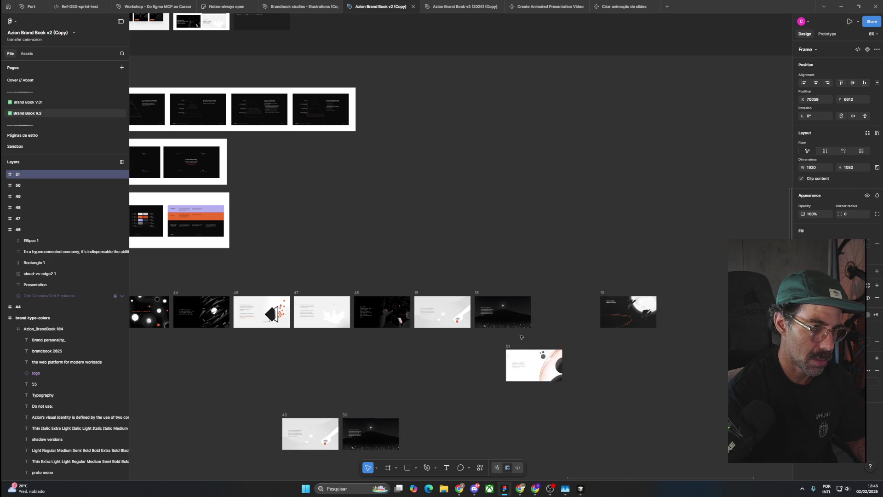
key(Escape)
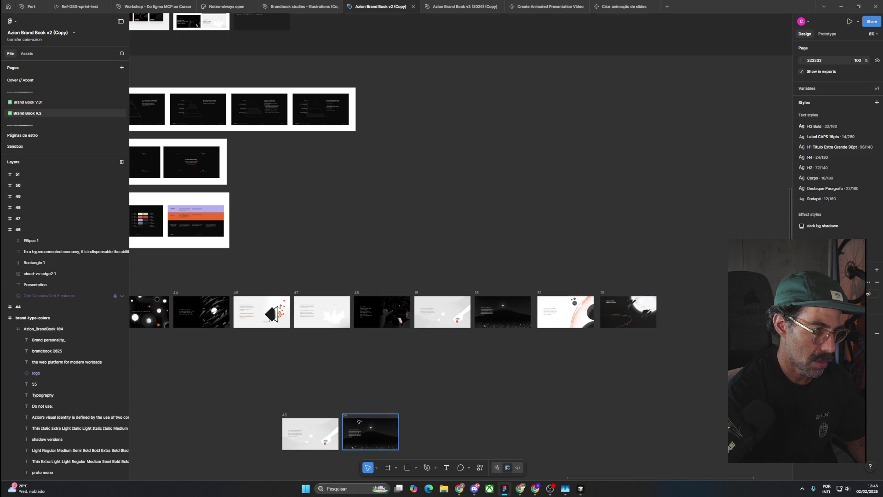
Step: Nudge slide 51 a few pixels left toward slide 16
scroll(356, 432, up, 5)
scroll(356, 432, down, 5)
scroll(457, 247, up, 5)
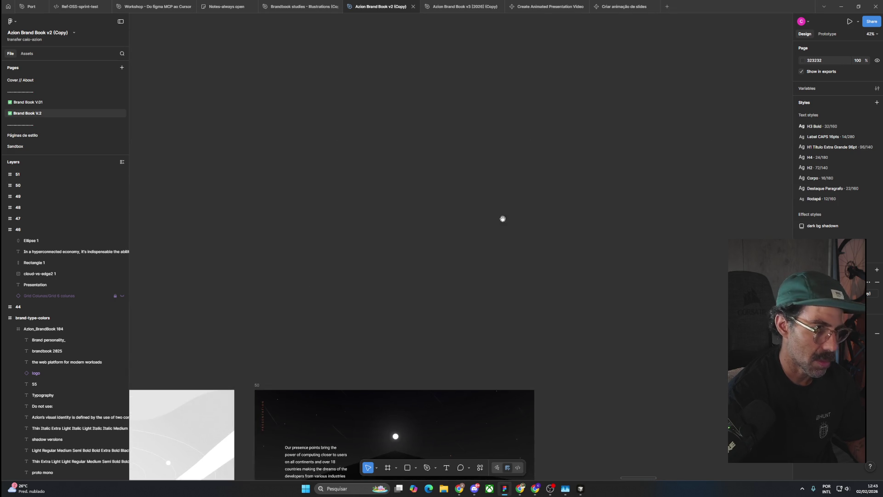
drag(457, 247, 452, 446)
scroll(455, 366, left, 3)
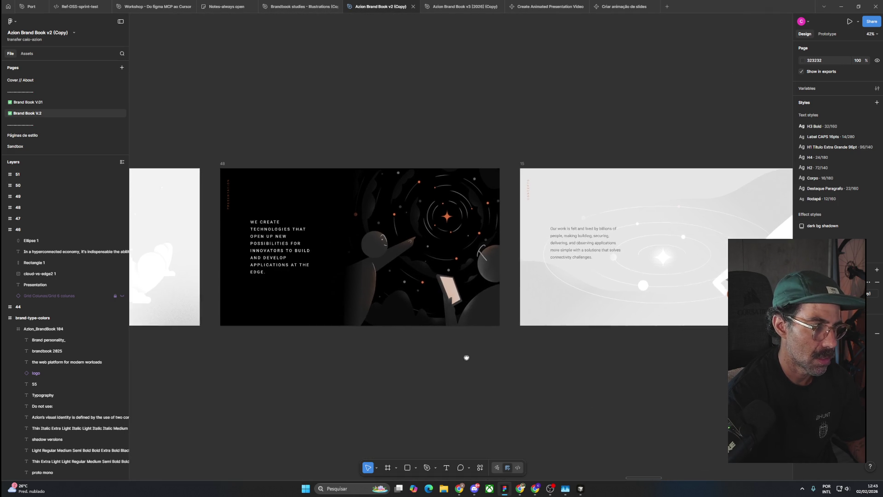
scroll(501, 359, right, 8)
scroll(276, 333, right, 5)
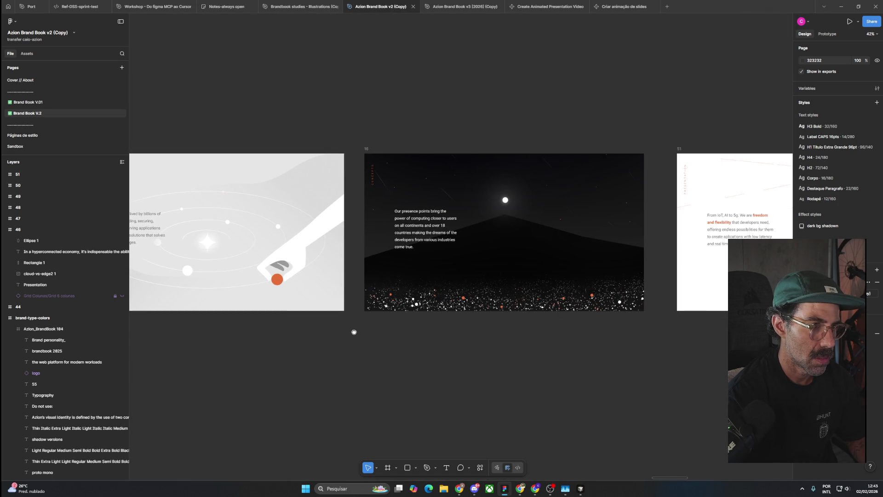
scroll(510, 352, down, 5)
click(584, 259)
drag(583, 259, 580, 259)
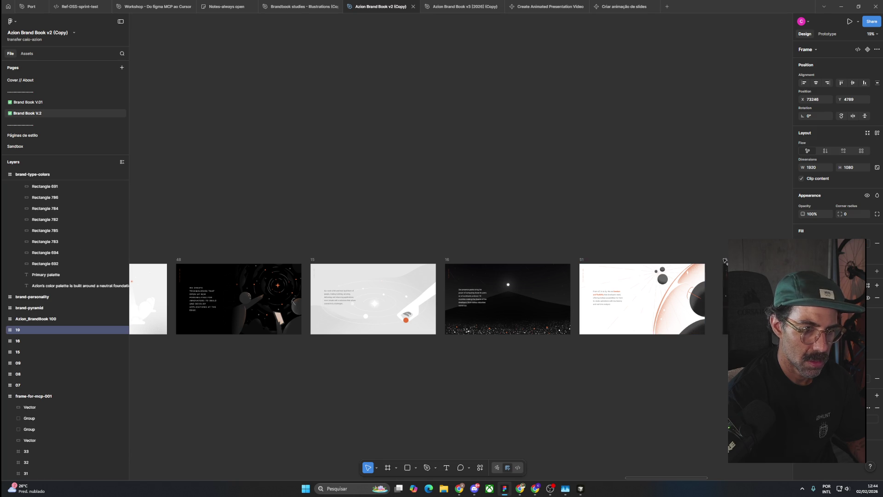
Step: Move slide 19 left so it sits right after slide 51
drag(726, 260, 714, 260)
click(628, 230)
scroll(629, 230, down, 5)
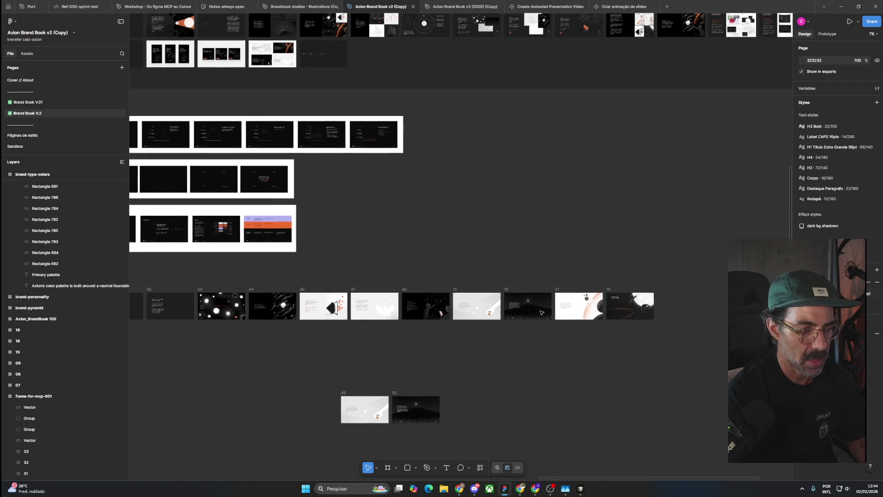
scroll(491, 396, left, 3)
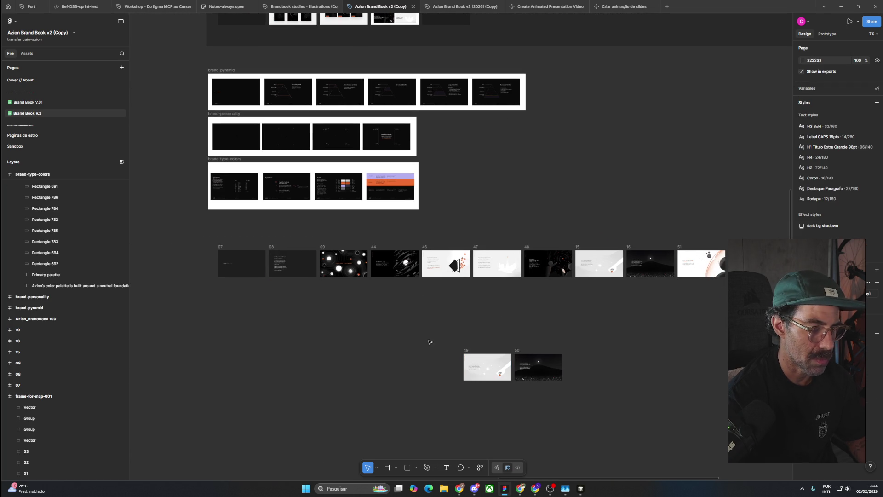
Step: Delete slides 49 and 50 from below the main row
drag(345, 312, 655, 412)
key(Delete)
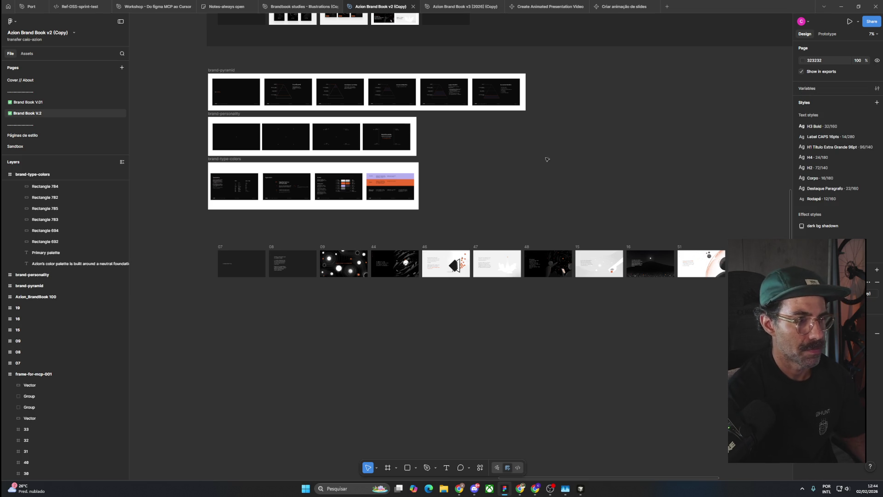
scroll(546, 179, up, 3)
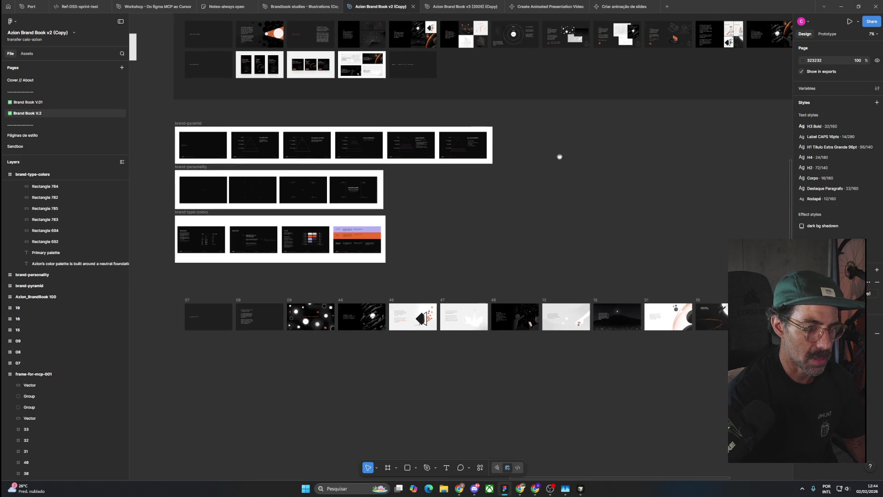
Step: Bring the upper slide rows into view and select the section holding them
mouse_move(559, 157)
mouse_down()
mouse_move(511, 350)
mouse_move(532, 353)
mouse_up()
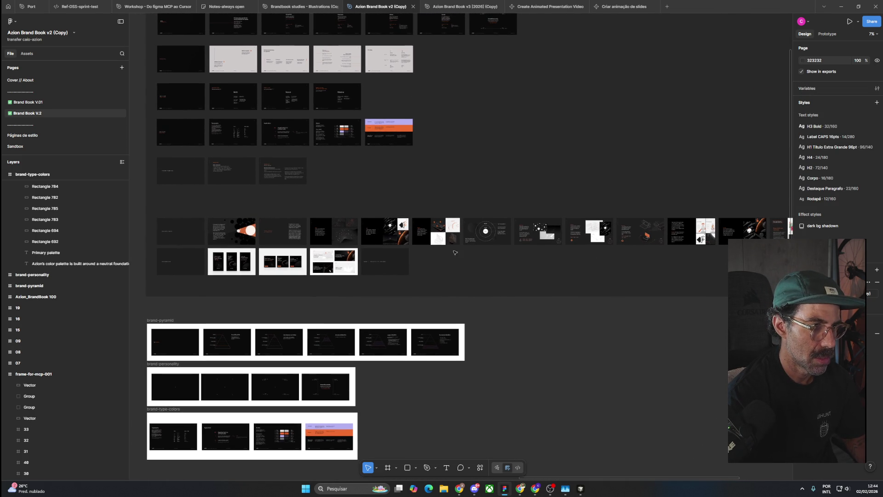
ctrl+scroll(462, 256, up, 3)
ctrl+scroll(441, 246, up, 3)
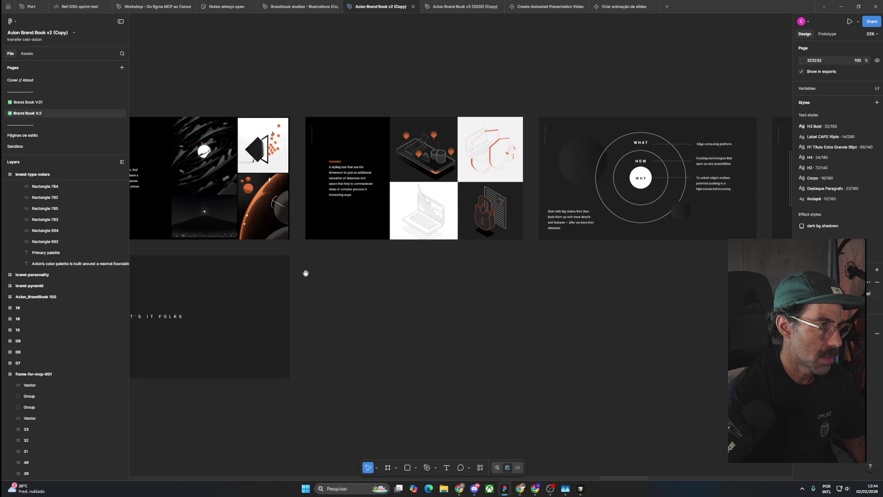
drag(346, 276, 632, 277)
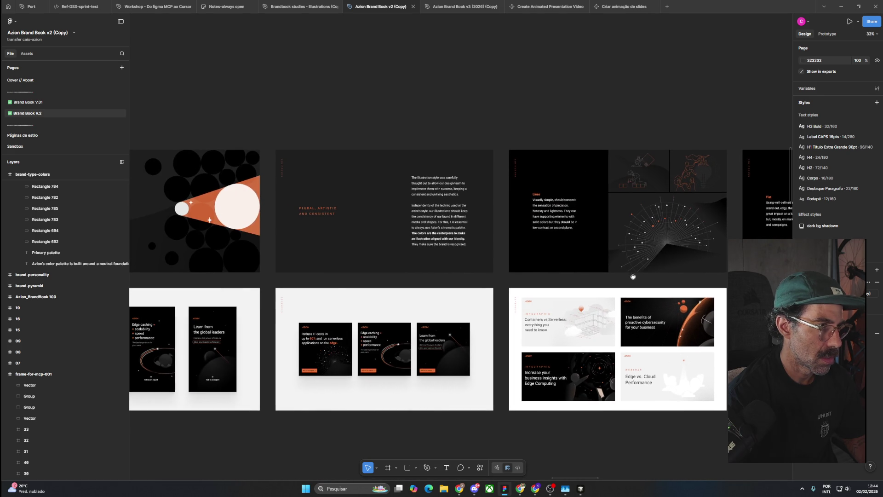
drag(359, 257, 595, 269)
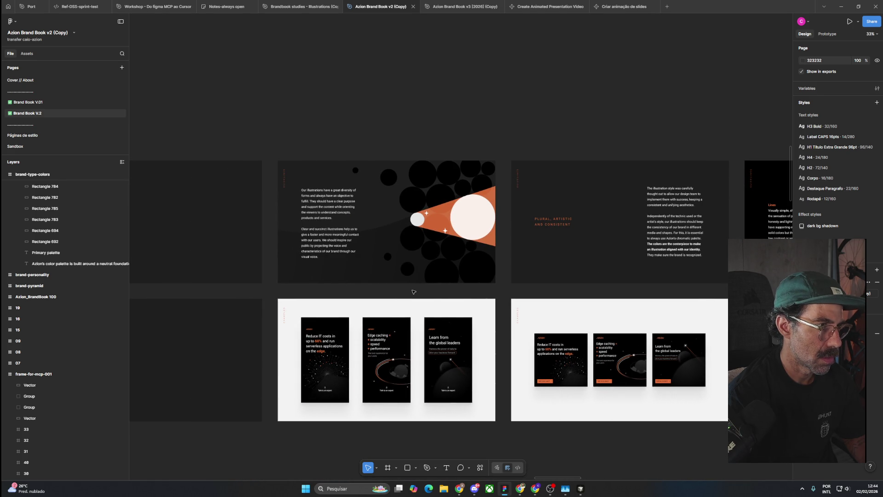
ctrl+scroll(412, 289, down, 3)
ctrl+scroll(413, 291, down, 2)
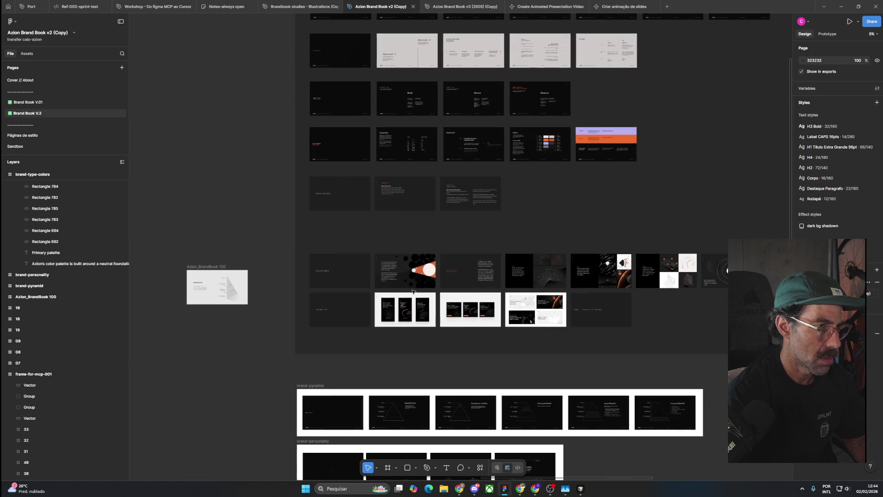
click(256, 230)
Step: Select all slides inside the top section and drop them as rows beneath the 07–19 row
scroll(256, 230, right, 7)
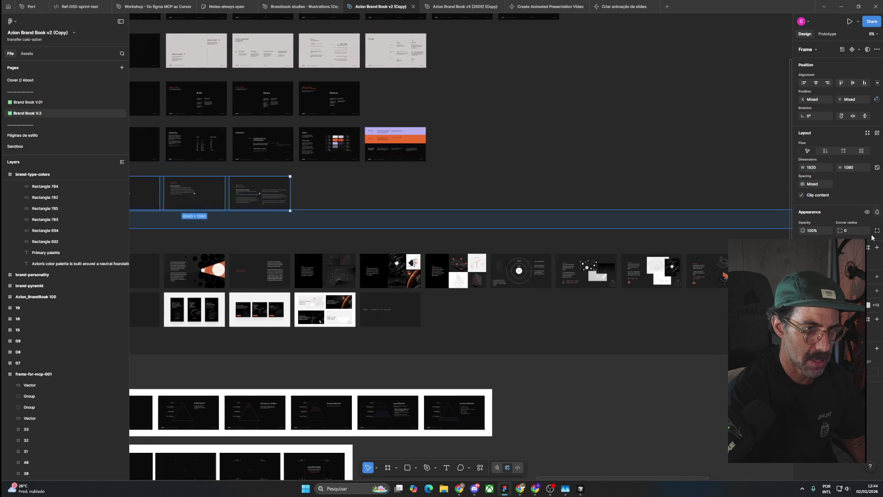
scroll(718, 340, right, 8)
key(Return)
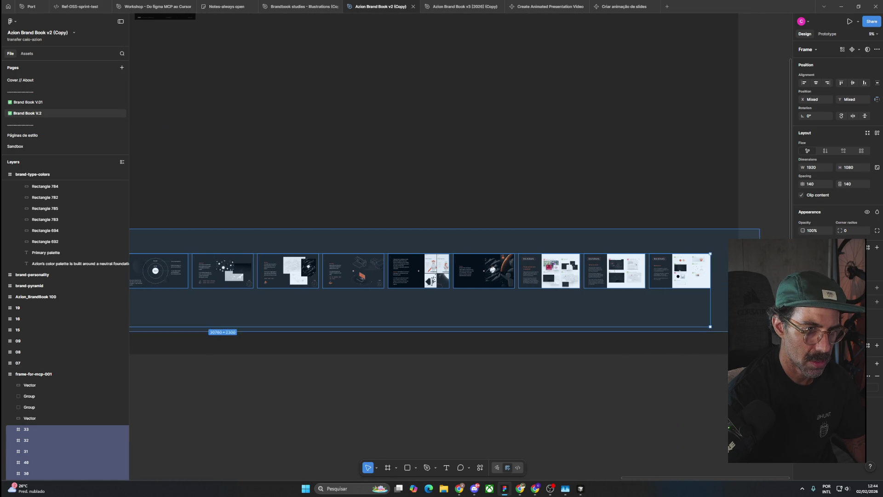
ctrl+scroll(719, 340, down, 3)
scroll(562, 361, down, 5)
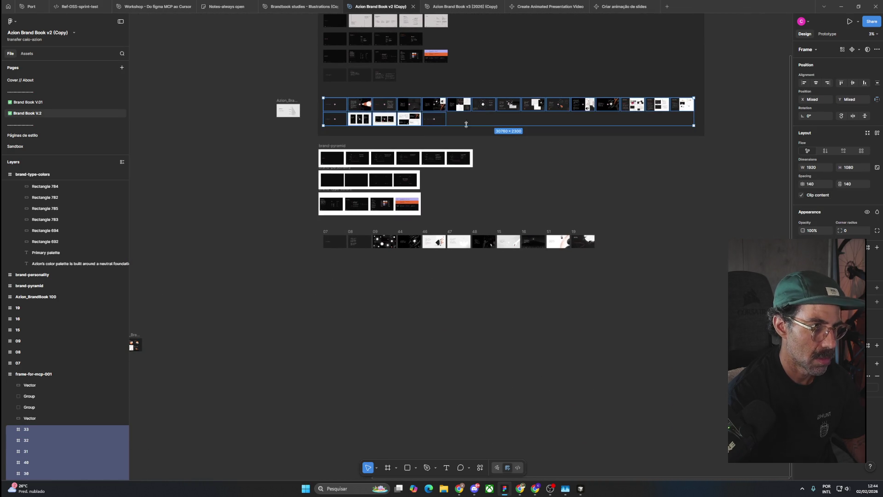
drag(434, 107, 446, 263)
click(338, 294)
Step: Delete the Do's & Dont's slides 31, 32 and 33 from the end of the second row
ctrl+scroll(335, 274, up, 4)
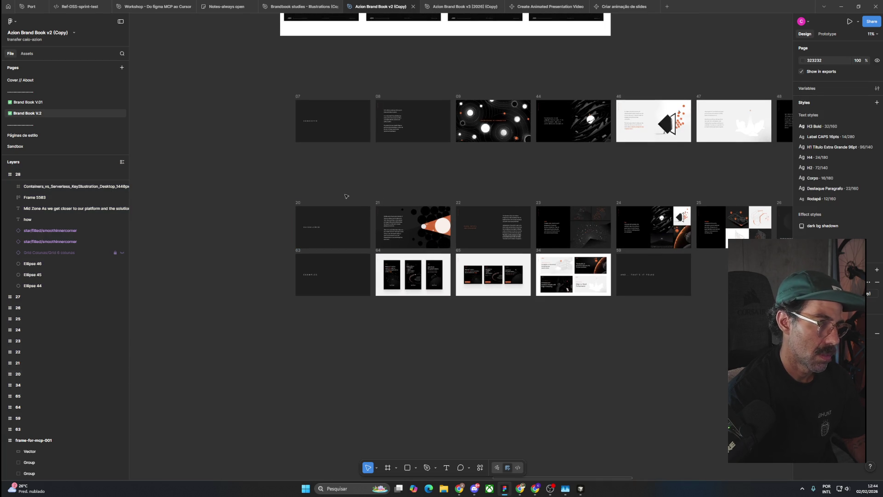
drag(396, 178, 325, 179)
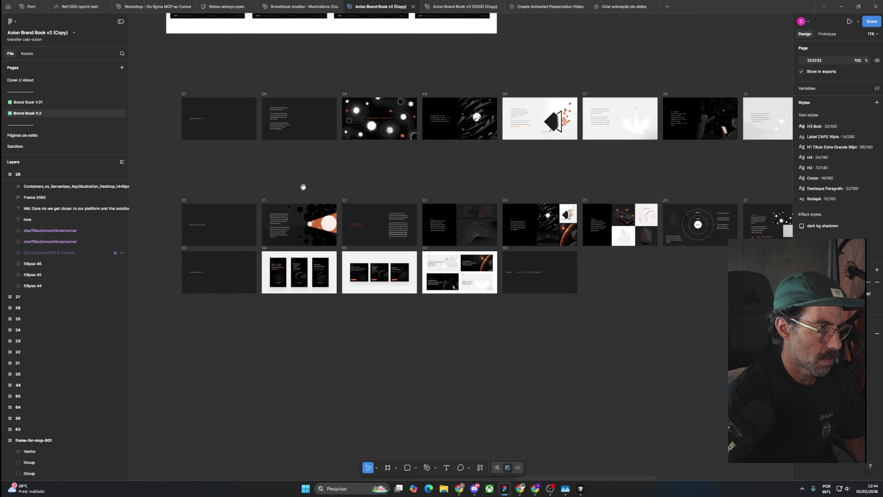
ctrl+scroll(207, 193, up, 2)
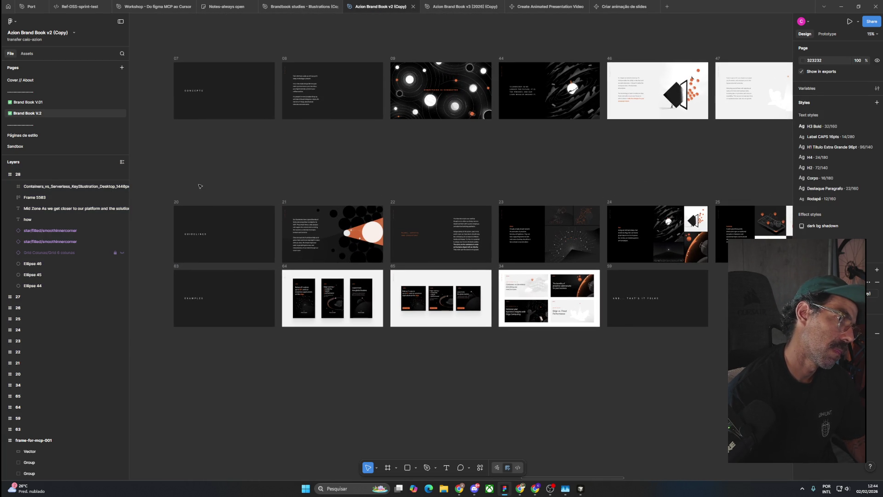
ctrl+scroll(199, 186, up, 1)
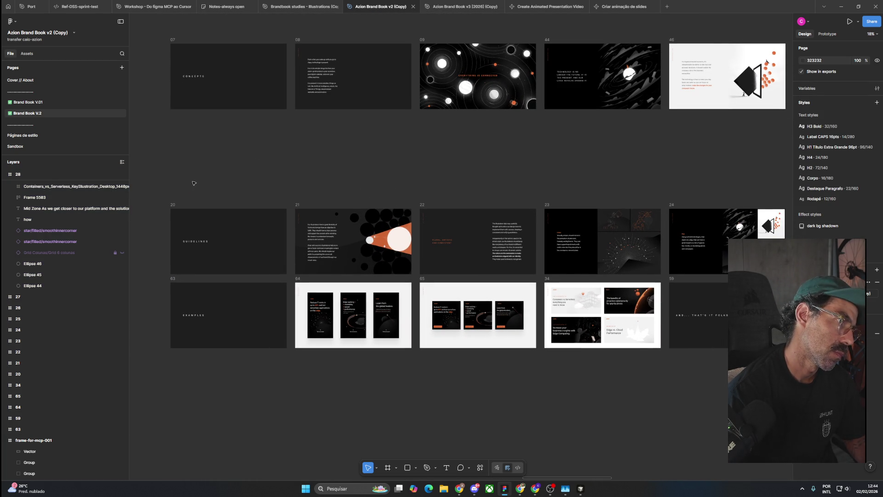
drag(148, 197, 791, 160)
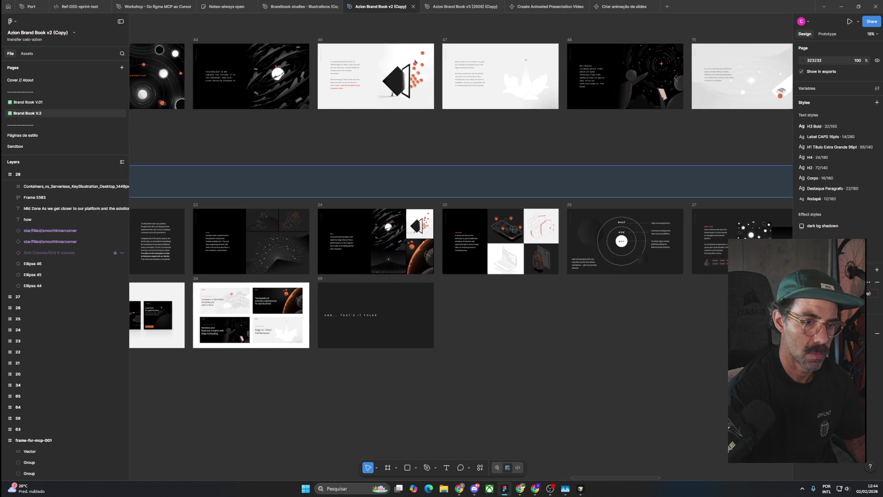
mouse_move(792, 160)
mouse_down()
mouse_move(792, 261)
mouse_move(731, 154)
mouse_up()
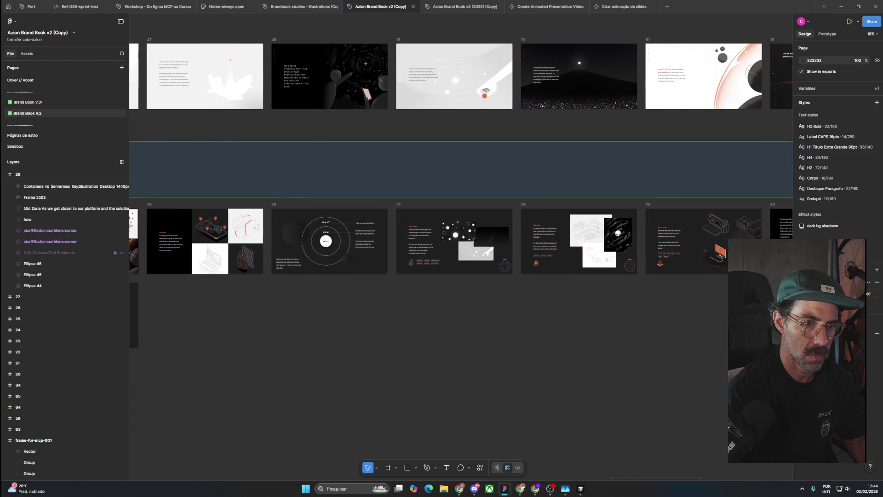
scroll(736, 151, down, 3)
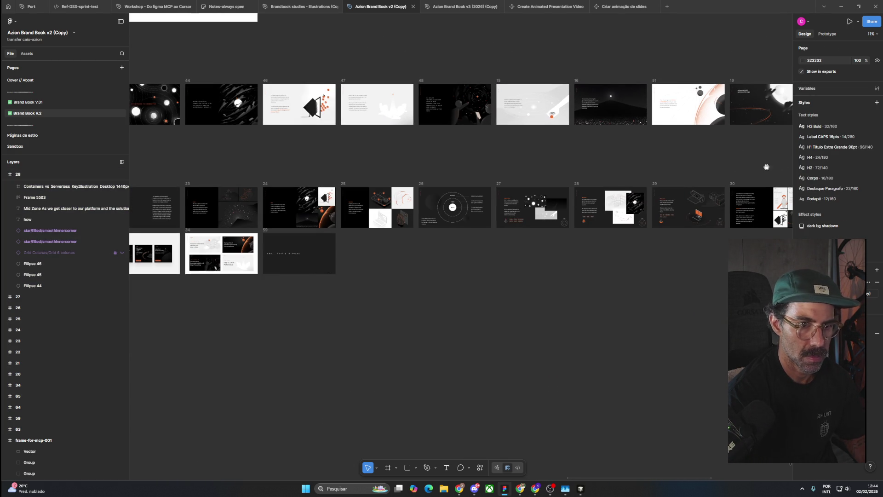
scroll(508, 163, right, 10)
mouse_move(759, 131)
mouse_down()
mouse_move(493, 243)
mouse_move(417, 255)
mouse_up()
key(Delete)
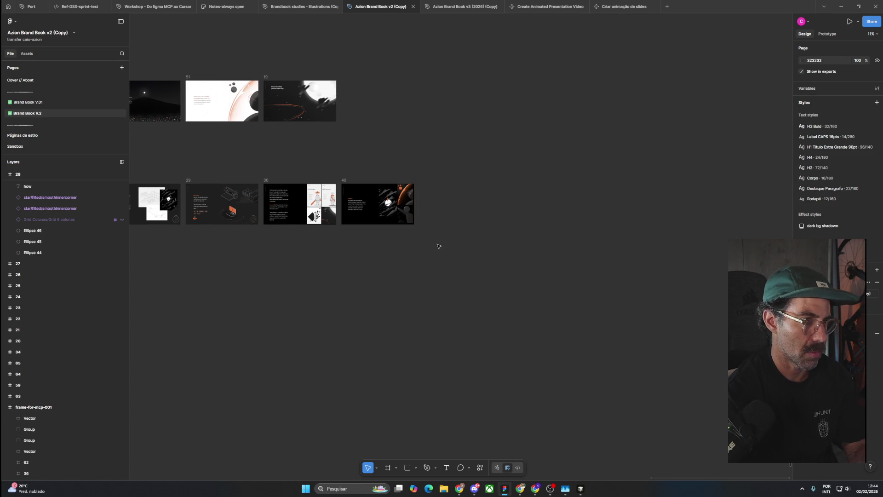
Step: Delete slide 30 and move slide 40 left into its gap
scroll(344, 219, up, 5)
click(187, 146)
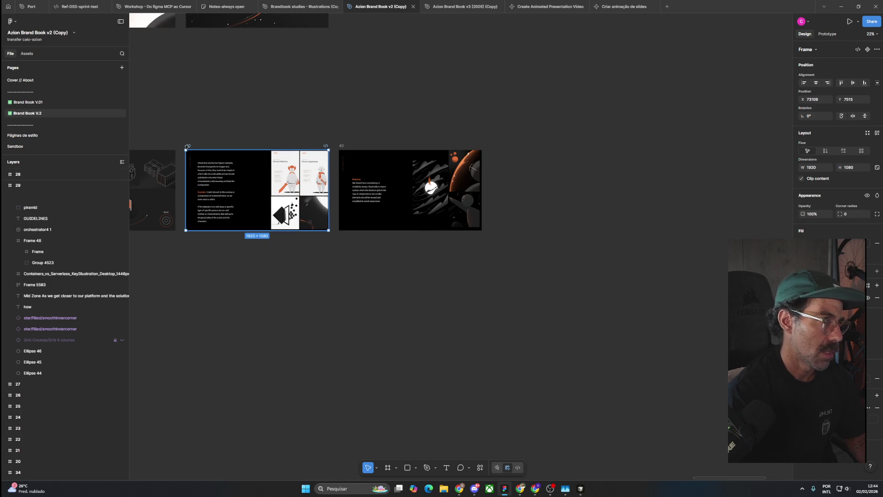
key(Delete)
drag(258, 90, 459, 225)
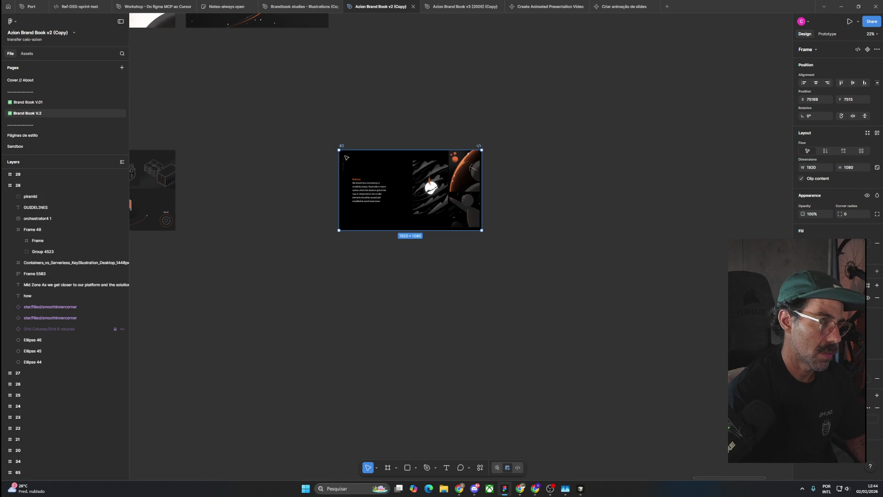
mouse_move(339, 148)
mouse_down()
mouse_move(185, 147)
mouse_move(575, 123)
mouse_up()
click(216, 133)
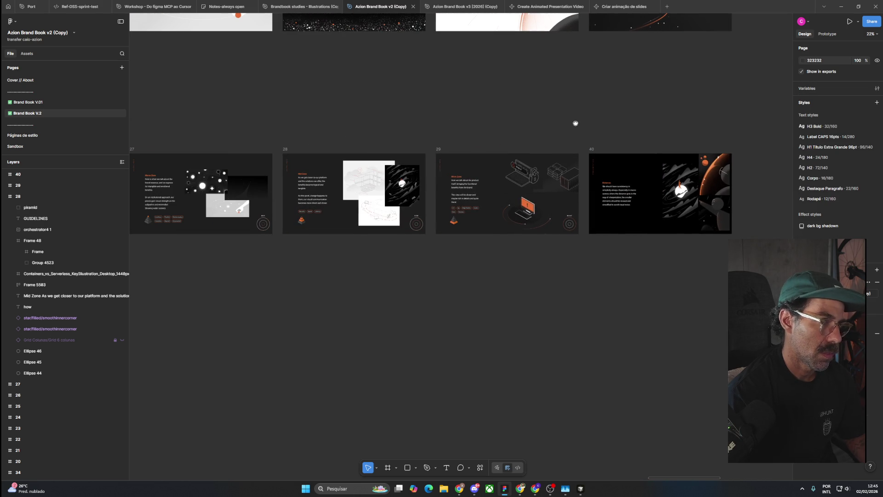
Step: Select slides 28, 29 and 40 at the end of the second row
drag(759, 116, 431, 237)
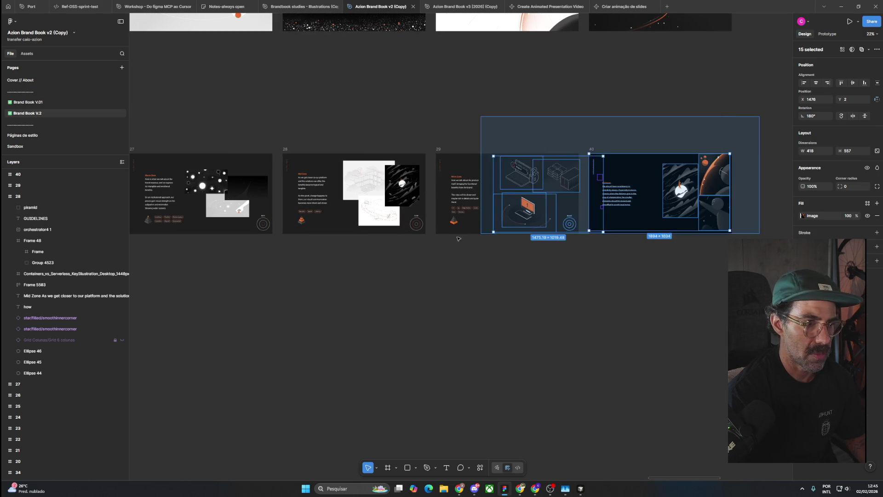
click(444, 140)
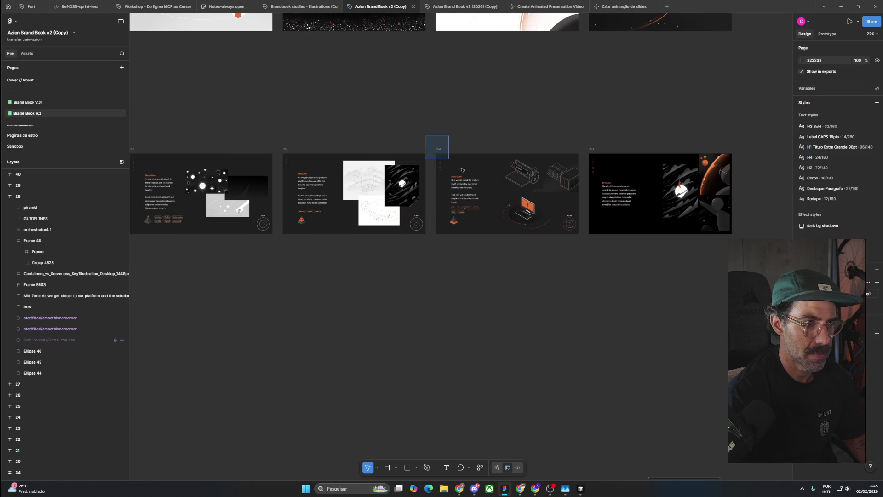
drag(445, 157, 740, 248)
click(587, 192)
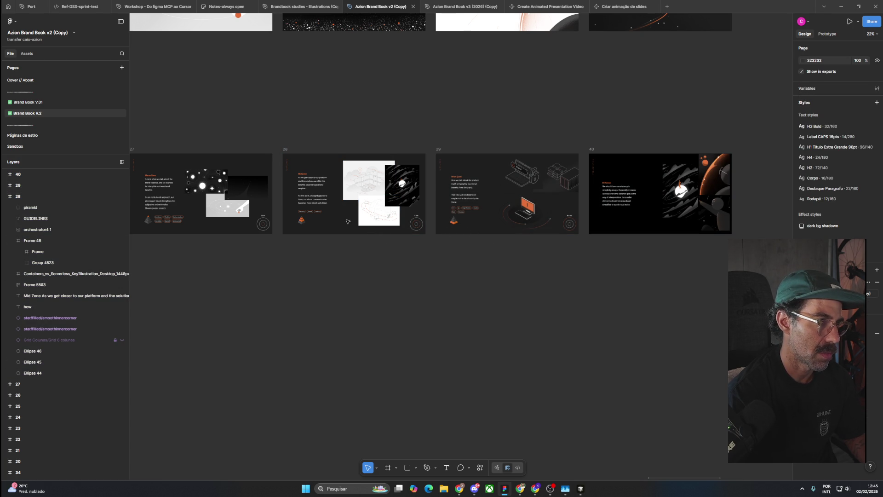
drag(251, 258, 262, 254)
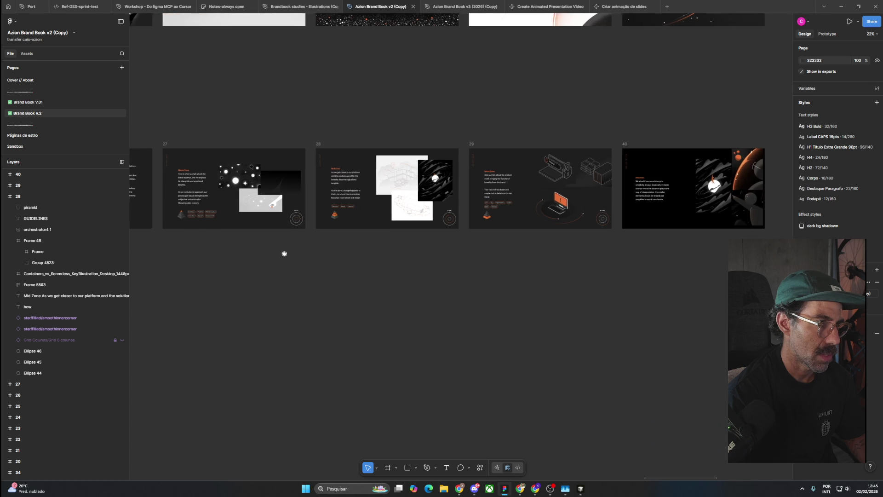
drag(786, 116, 286, 166)
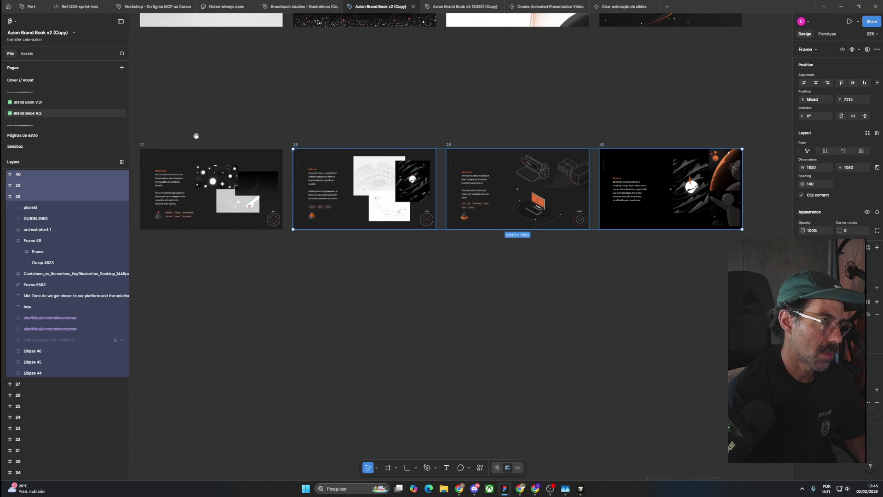
Step: Nudge frame 26 slightly right to line up with frames 27 to 29
drag(200, 137, 409, 105)
drag(410, 104, 423, 104)
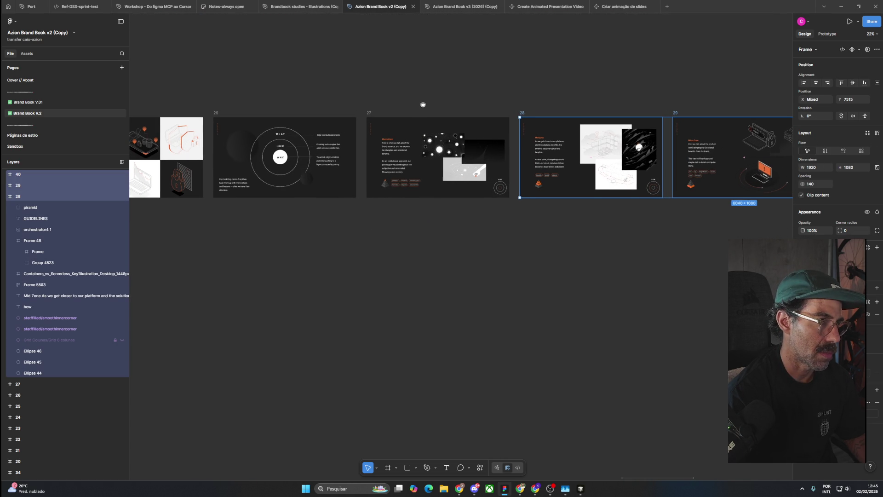
drag(220, 112, 371, 108)
click(221, 83)
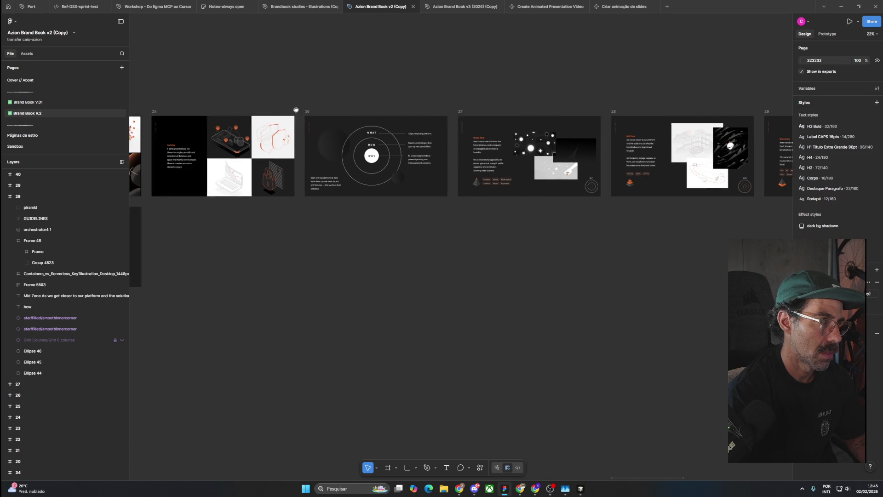
Step: Shift frame 24 slightly right and delete frame 23
scroll(298, 178, up, 5)
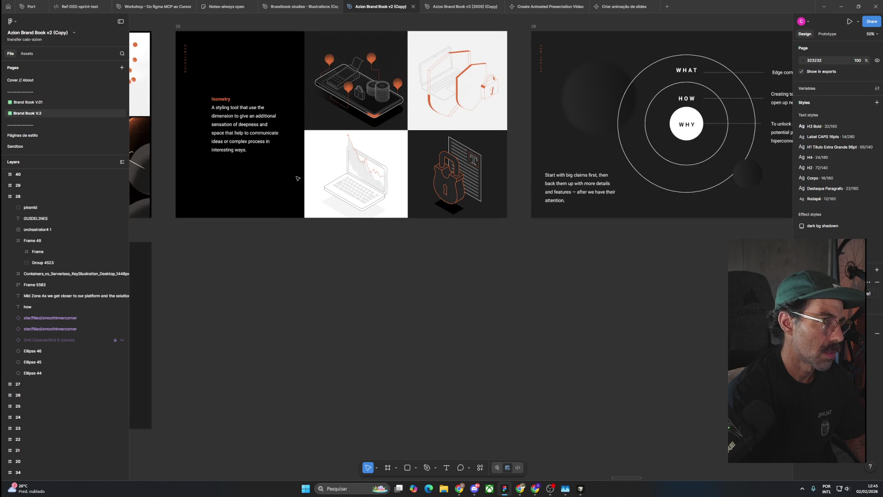
scroll(297, 178, down, 5)
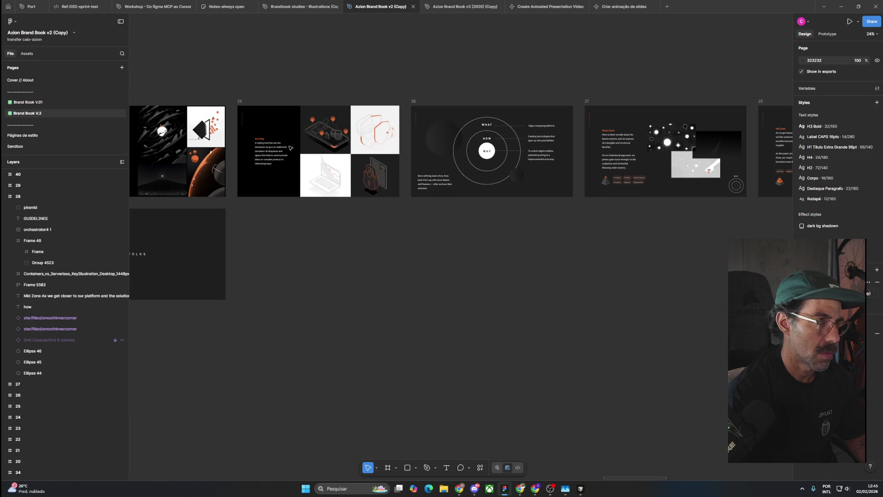
drag(222, 96, 418, 101)
drag(273, 109, 369, 102)
click(262, 92)
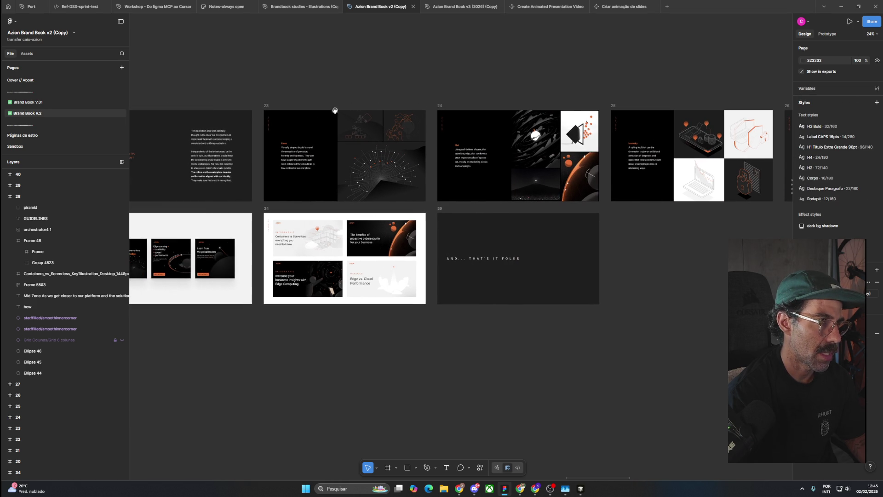
click(267, 105)
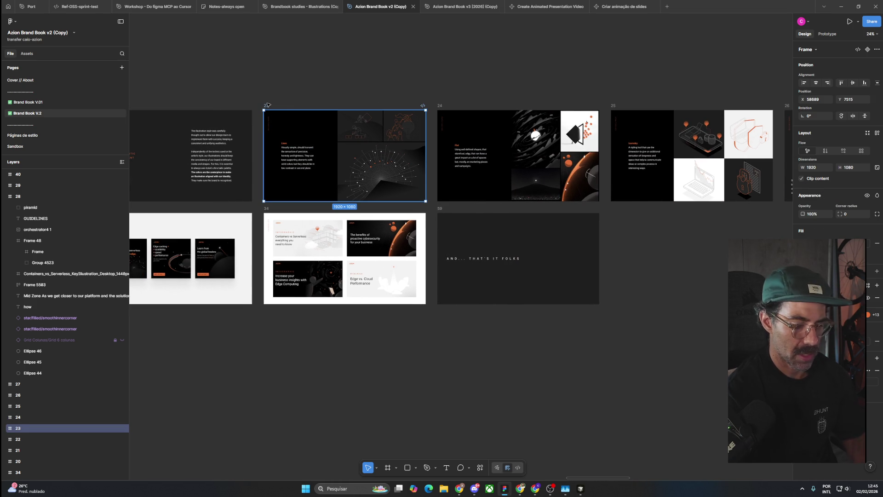
key(Delete)
Step: Move frames 22 and 21 right into the empty slots beside frame 24
drag(284, 138, 412, 134)
click(229, 87)
drag(229, 87, 402, 88)
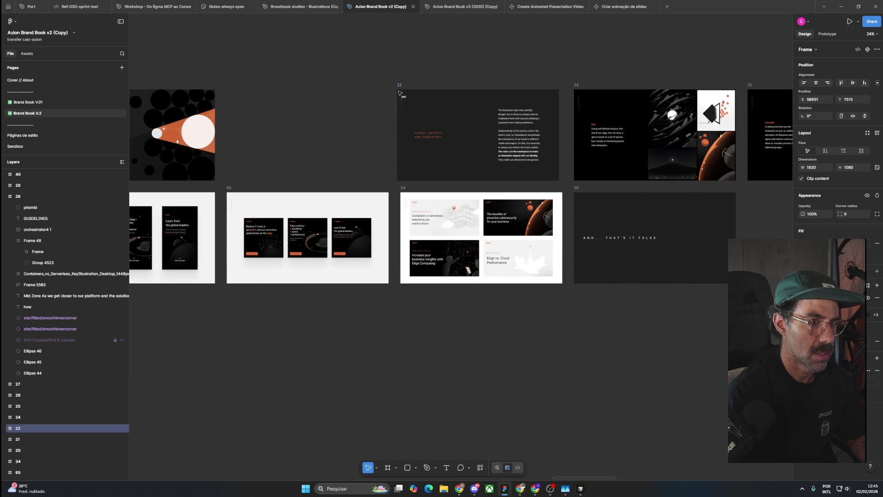
click(335, 98)
scroll(336, 98, left, 5)
click(297, 98)
drag(297, 97, 464, 100)
click(371, 87)
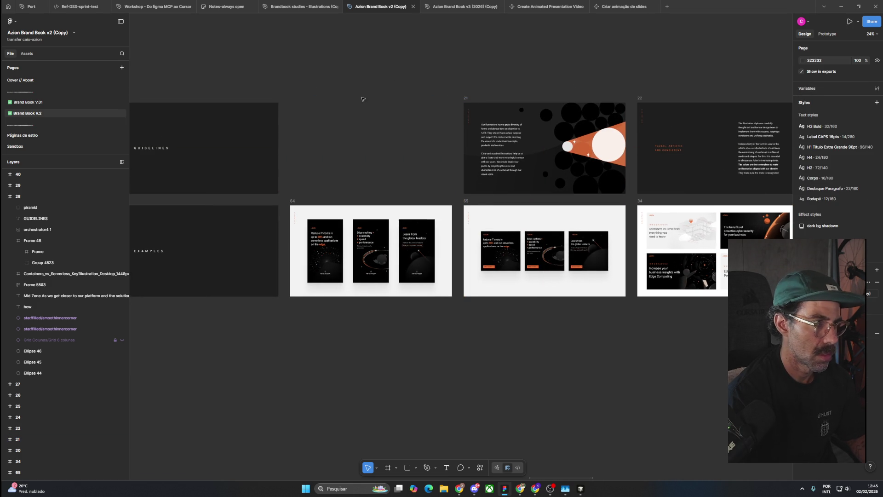
Step: Delete frame 59, the closing slide, from the bottom row
scroll(365, 128, left, 2)
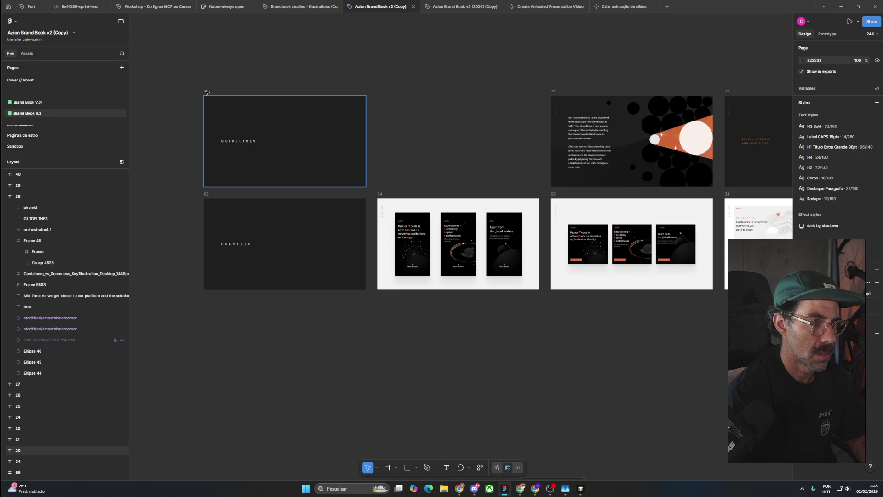
mouse_move(476, 190)
mouse_down()
mouse_move(294, 184)
mouse_move(109, 195)
mouse_up()
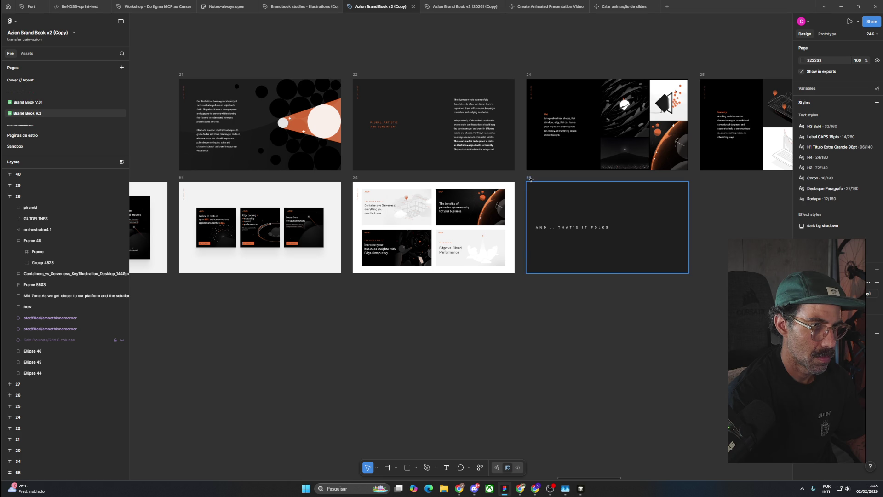
click(529, 177)
key(Delete)
scroll(481, 299, down, 3)
scroll(499, 296, down, 3)
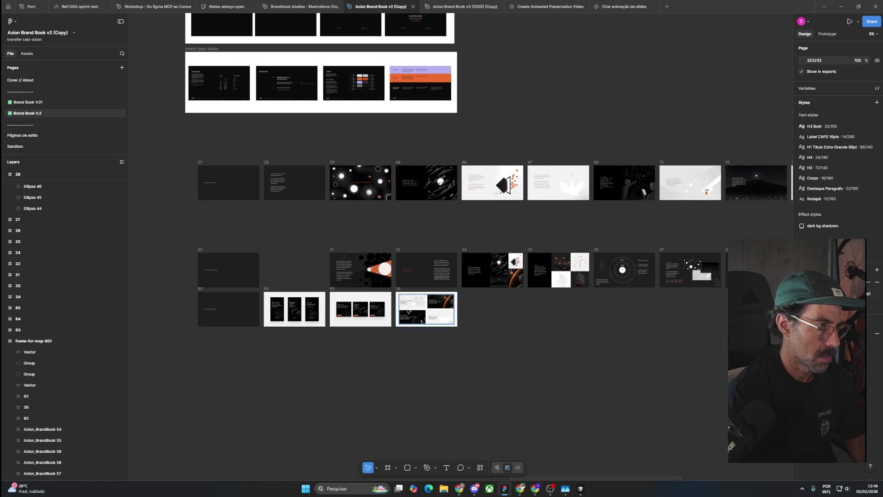
Step: Shift the row of frames 21–40 left one slot to sit beside frame 20
drag(298, 227, 744, 287)
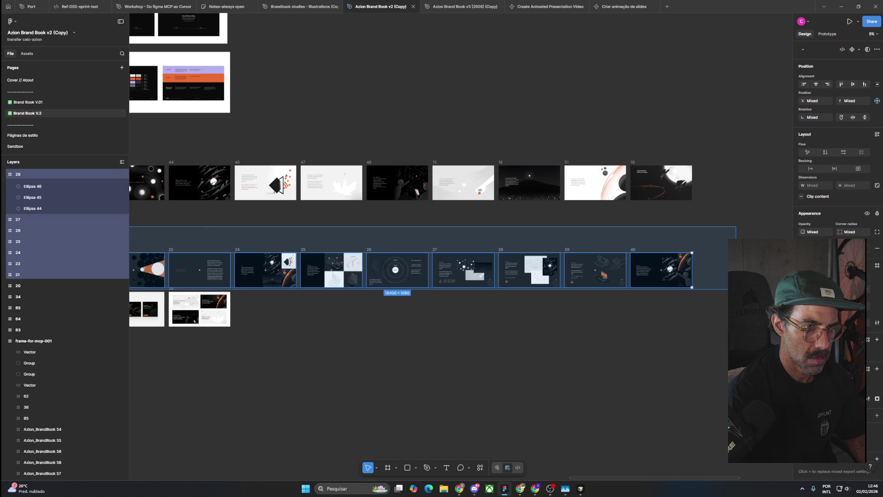
drag(743, 287, 339, 283)
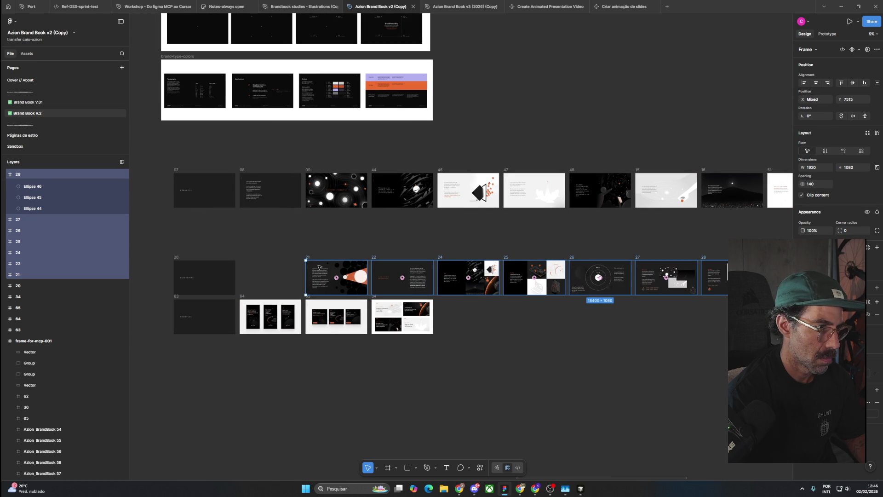
drag(319, 267, 248, 233)
click(248, 233)
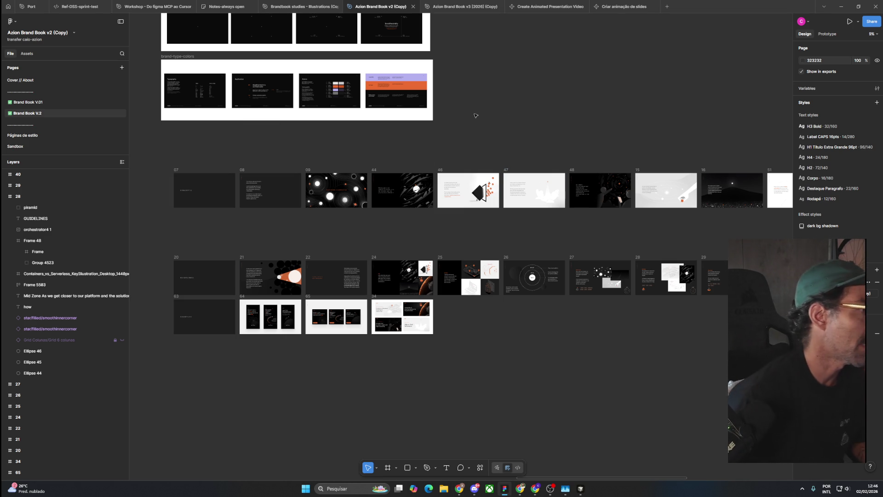
Step: Move the 07–19 row down so it sits directly above the row beginning 20
drag(483, 135, 486, 150)
drag(149, 163, 791, 252)
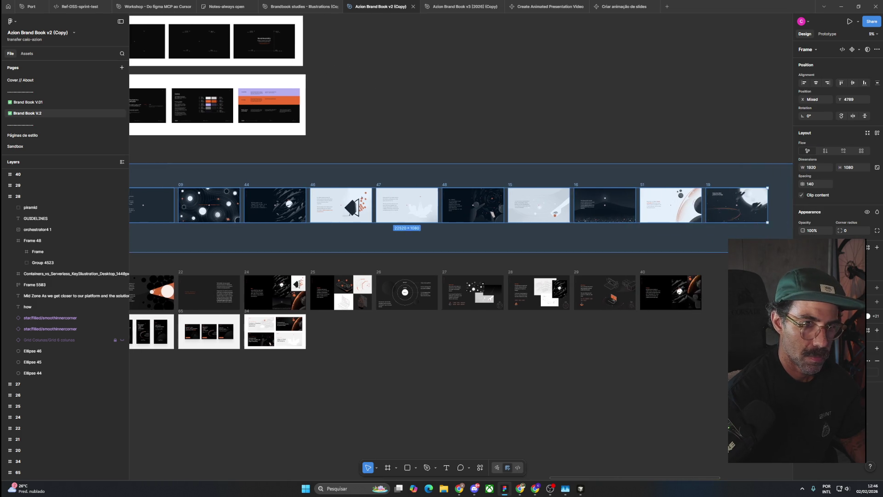
drag(695, 206, 698, 248)
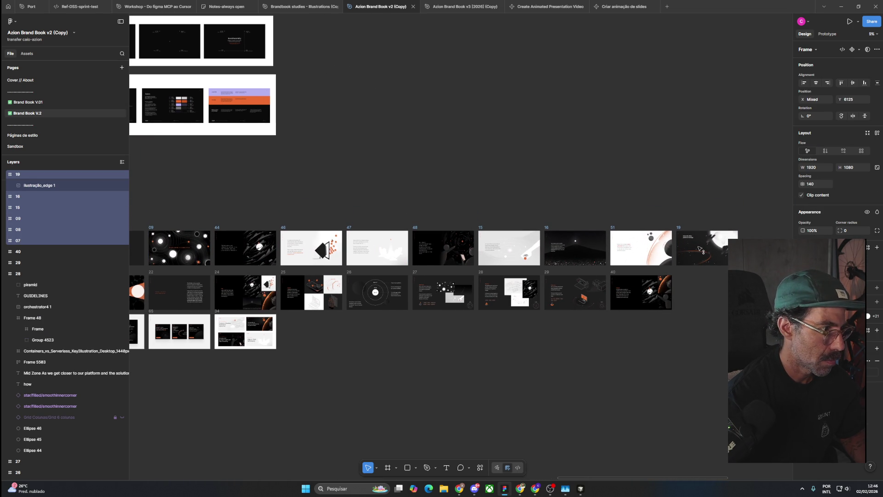
click(473, 193)
scroll(220, 221, left, 5)
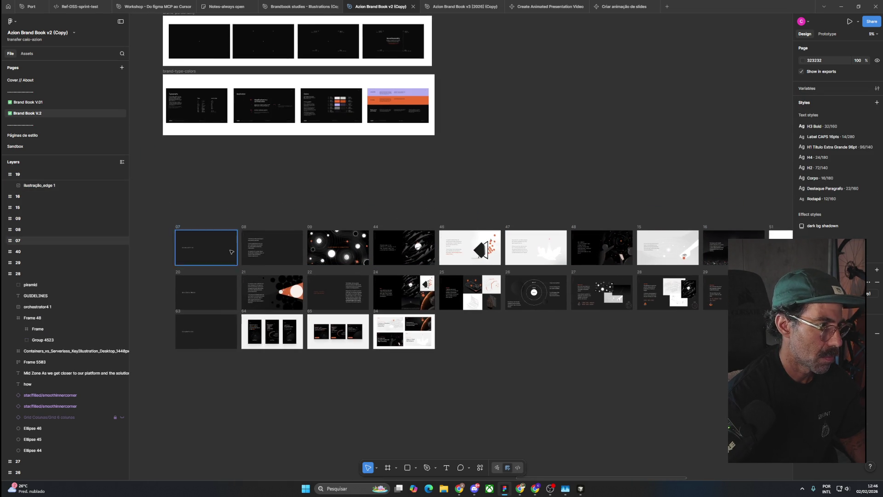
Step: Delete frame 08 from the top row
scroll(231, 251, up, 5)
scroll(271, 280, down, 5)
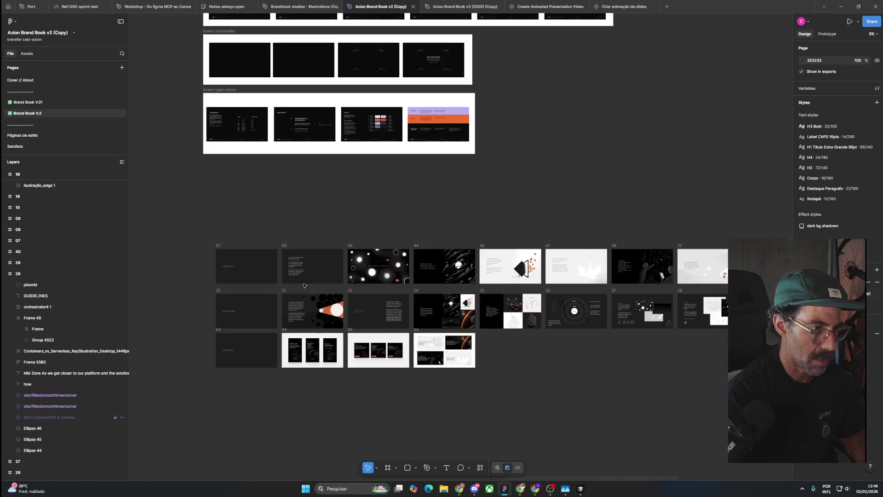
scroll(267, 290, up, 5)
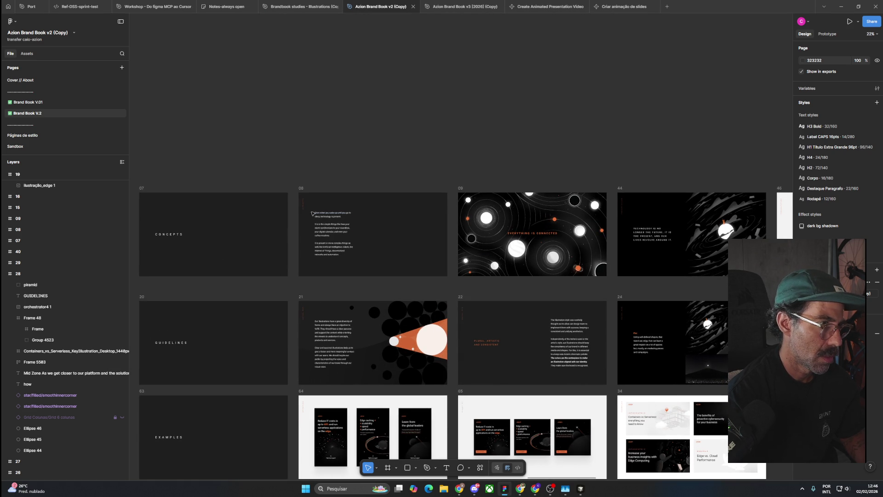
scroll(312, 214, up, 5)
scroll(311, 214, down, 5)
click(301, 188)
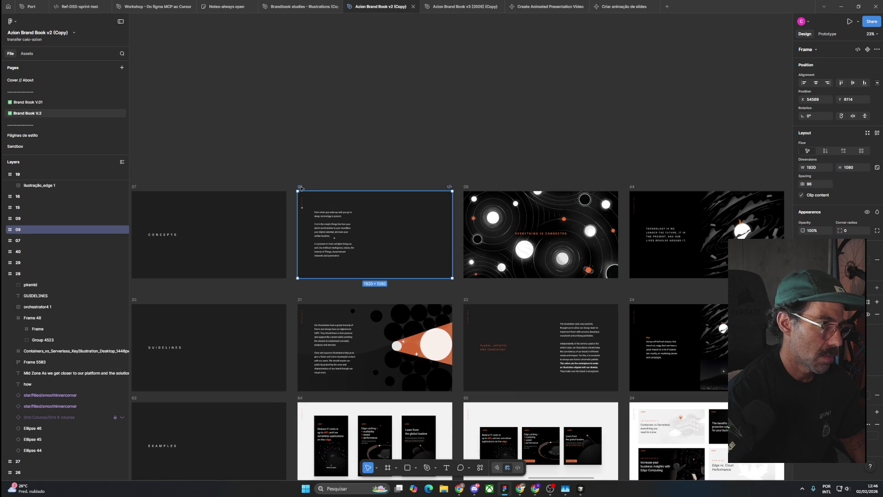
key(Delete)
Step: Shift frames 09 and 44, then 46 and 47, left into the freed slots
scroll(483, 187, right, 1)
scroll(483, 186, right, 3)
scroll(454, 219, up, 3)
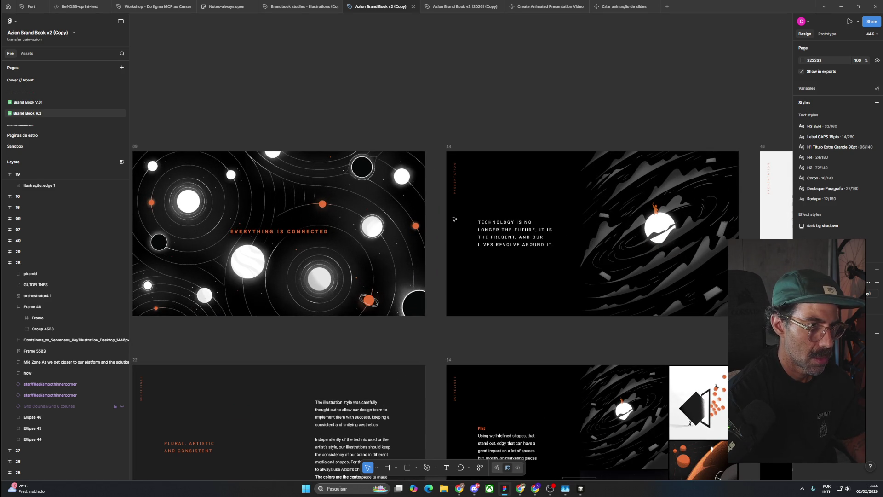
scroll(454, 219, down, 2)
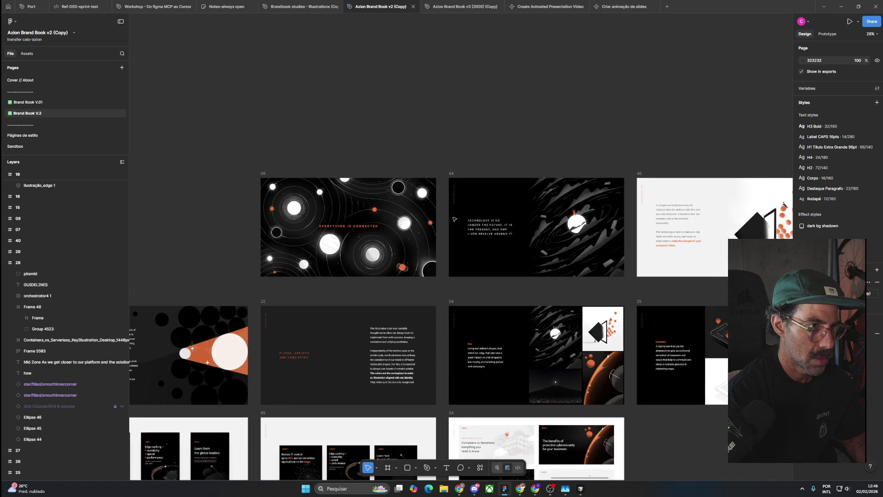
mouse_move(229, 163)
mouse_down()
mouse_move(626, 288)
mouse_move(446, 267)
mouse_up()
scroll(626, 289, down, 2)
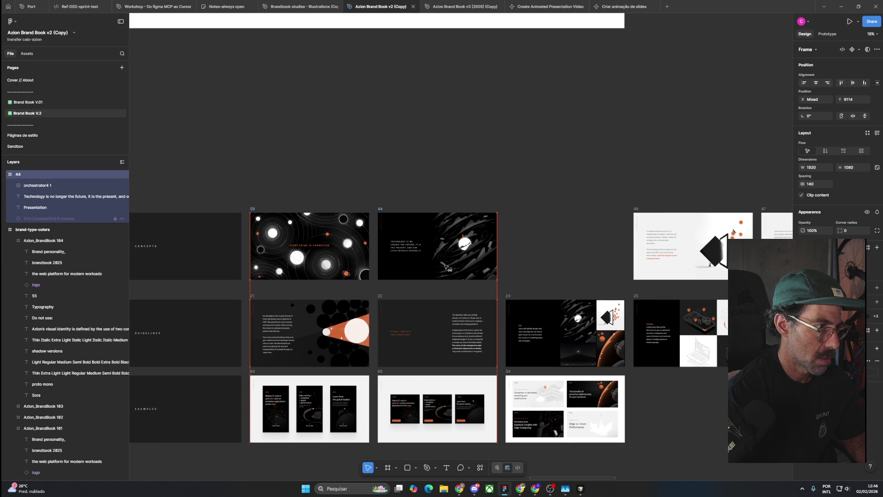
click(565, 211)
drag(565, 210, 372, 188)
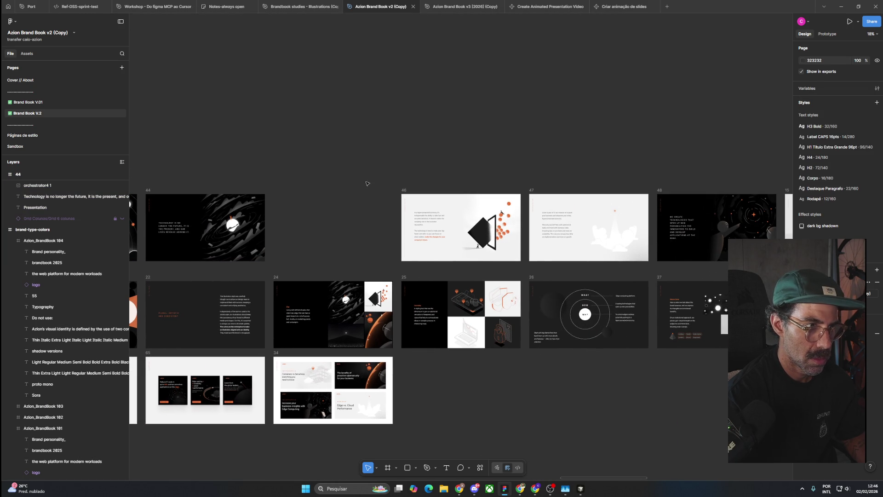
drag(306, 171, 647, 267)
drag(578, 241, 451, 247)
key(Escape)
Step: Move frame 48 left beside frame 47
scroll(448, 244, up, 5)
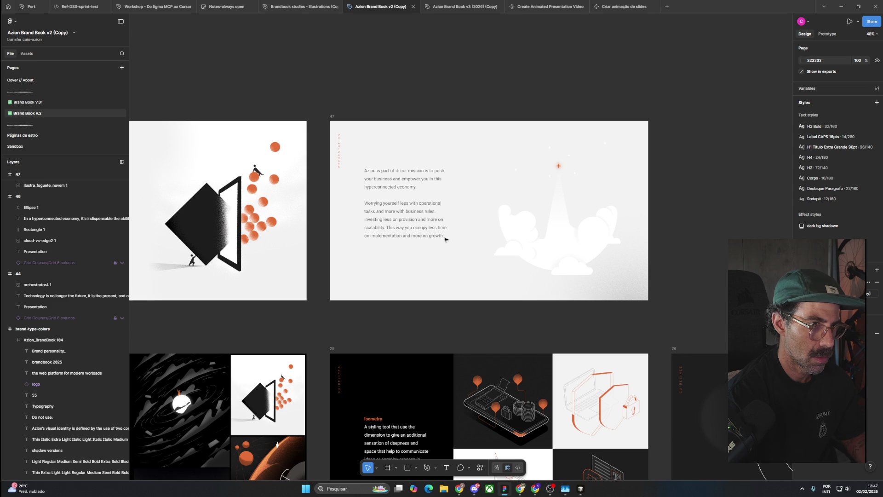
scroll(671, 218, down, 2)
scroll(686, 222, right, 8)
drag(491, 164, 275, 180)
key(Escape)
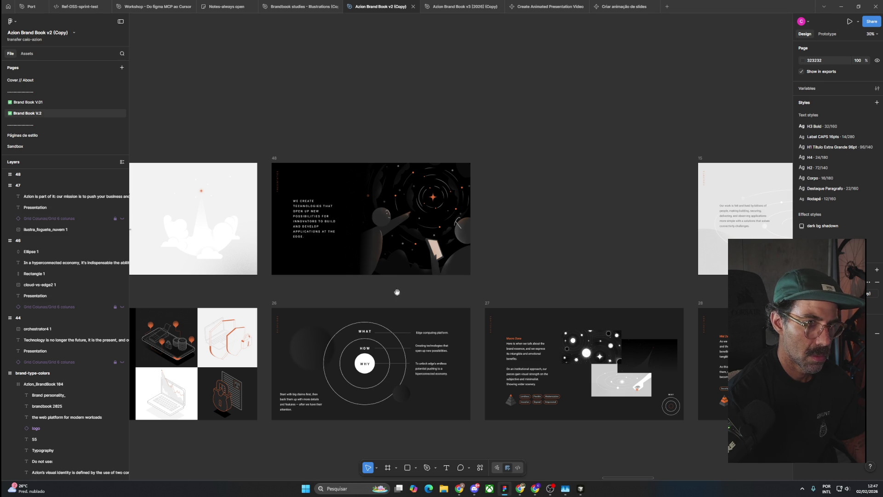
Step: Move frames 15 and 16 left after frame 48 with 140 spacing
scroll(475, 270, right, 3)
scroll(417, 244, left, 10)
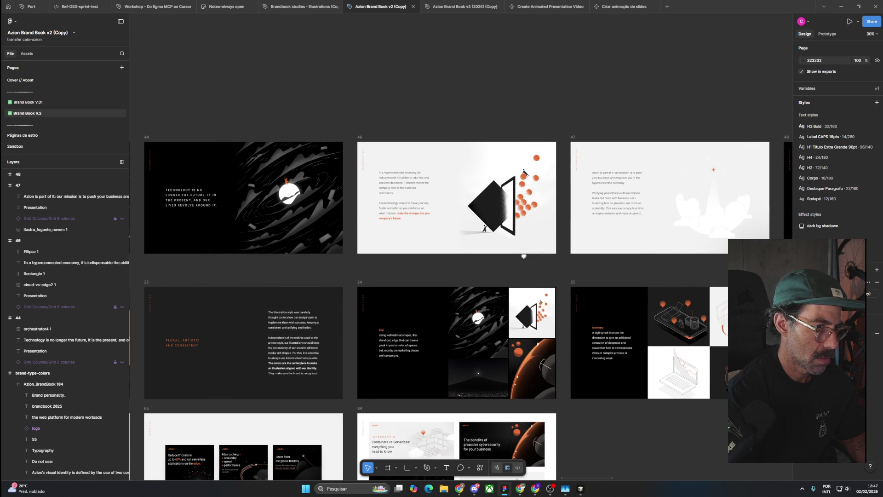
scroll(524, 256, right, 10)
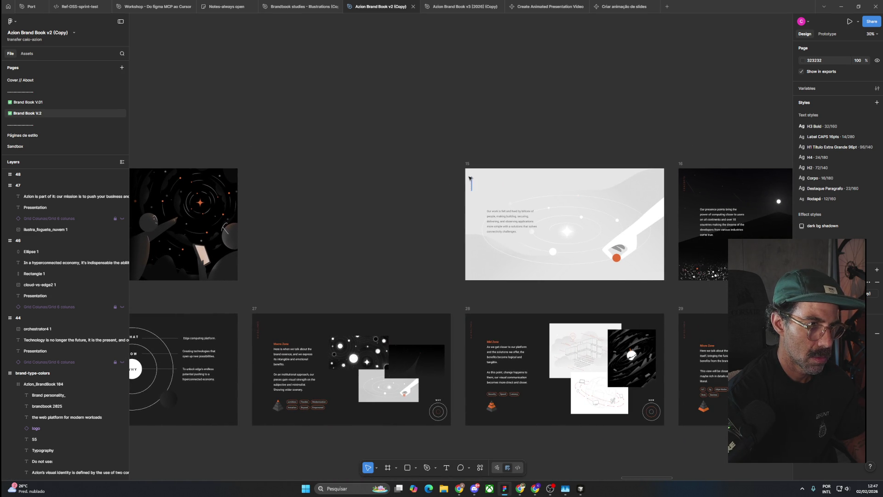
click(467, 163)
drag(469, 178, 257, 178)
drag(678, 165, 468, 173)
key(Escape)
scroll(408, 136, right, 10)
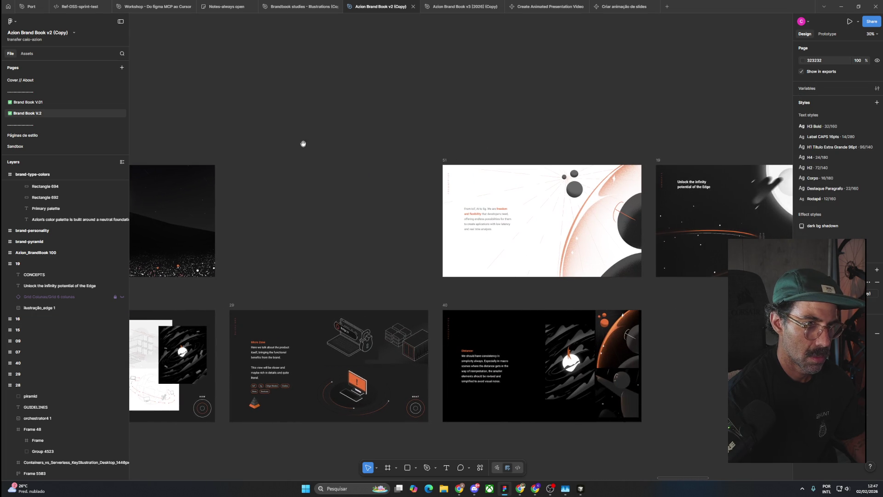
Step: Shift frames 51 and 19 left together and nudge slide 51's paragraph text slightly
click(446, 160)
shift+click(658, 160)
drag(659, 161, 447, 172)
click(301, 132)
scroll(275, 227, up, 5)
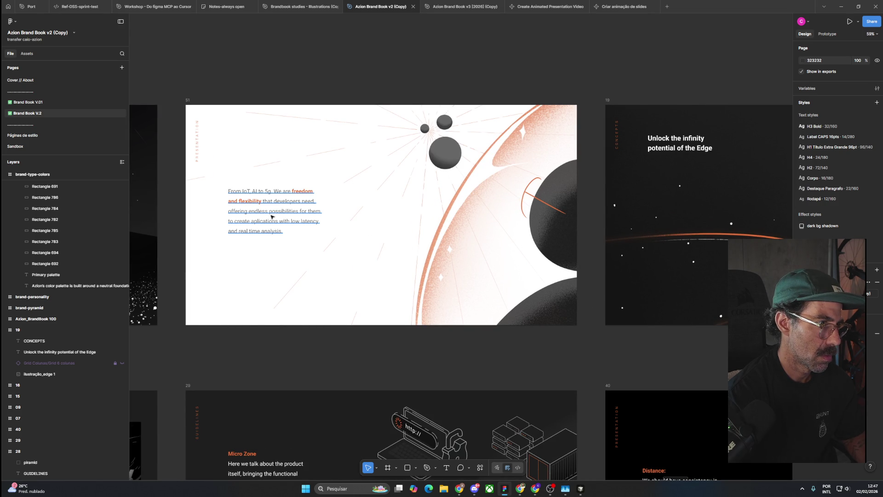
drag(274, 212, 274, 214)
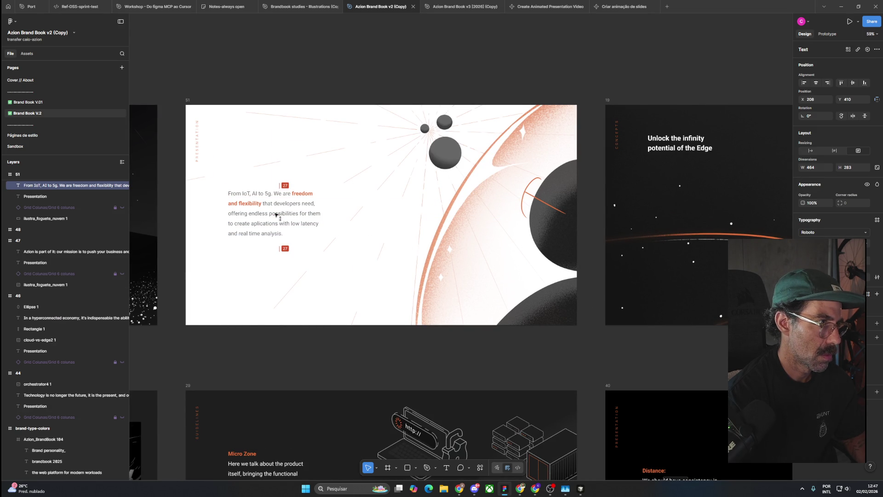
click(264, 88)
scroll(265, 88, down, 5)
scroll(264, 88, down, 2)
scroll(504, 165, up, 6)
scroll(652, 234, down, 4)
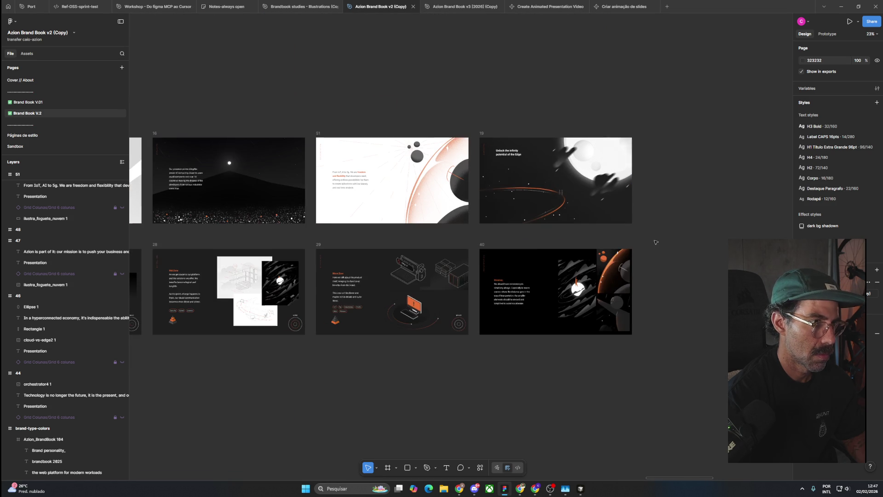
Step: Survey the slide grid around slides 16, 44 and 46, zooming into slide 46's illustration
drag(519, 300, 621, 282)
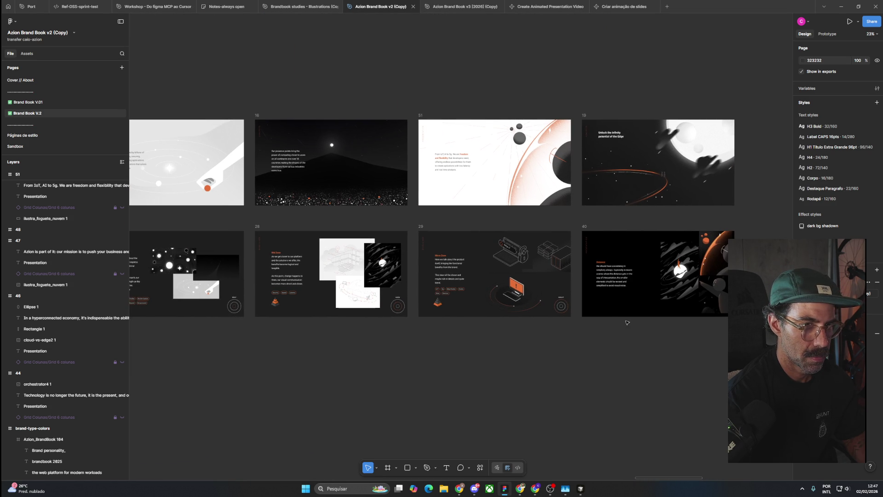
scroll(628, 320, down, 2)
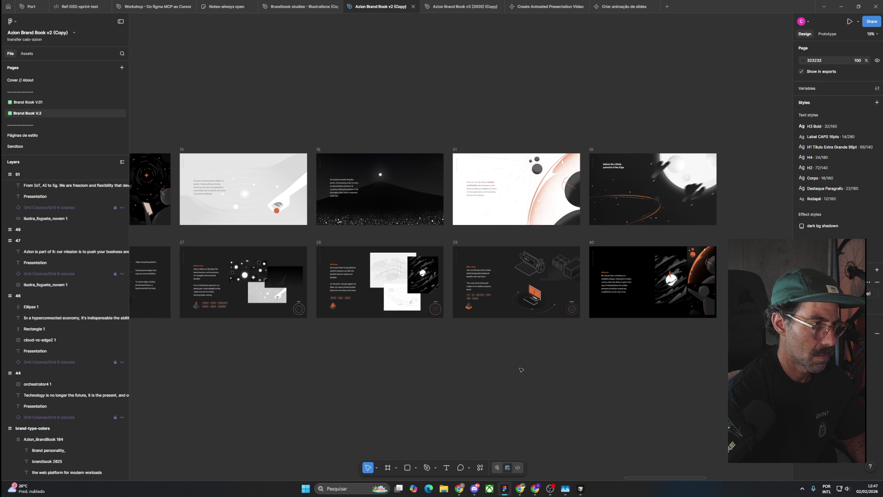
mouse_move(199, 332)
mouse_down()
mouse_move(425, 339)
mouse_move(688, 313)
mouse_up()
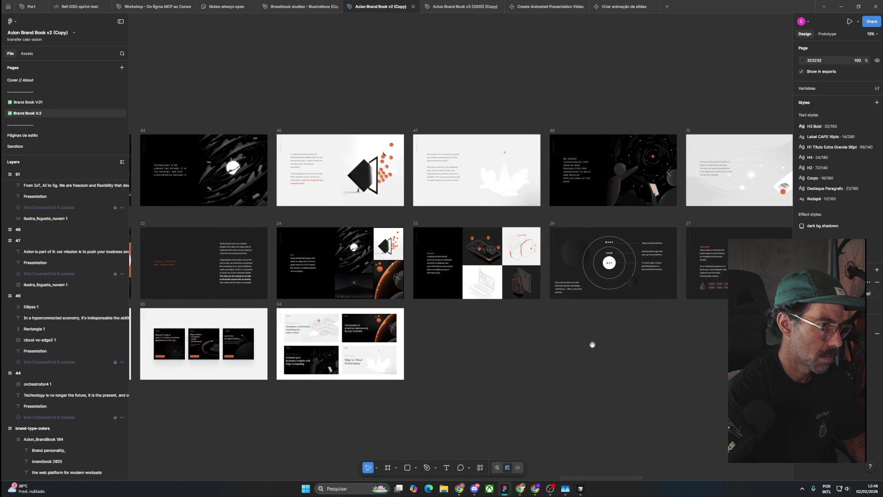
drag(480, 338, 539, 380)
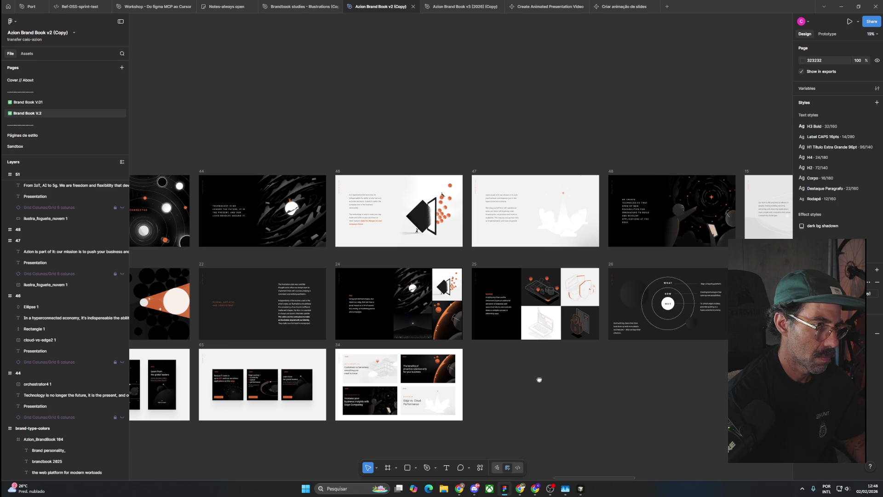
scroll(435, 206, up, 5)
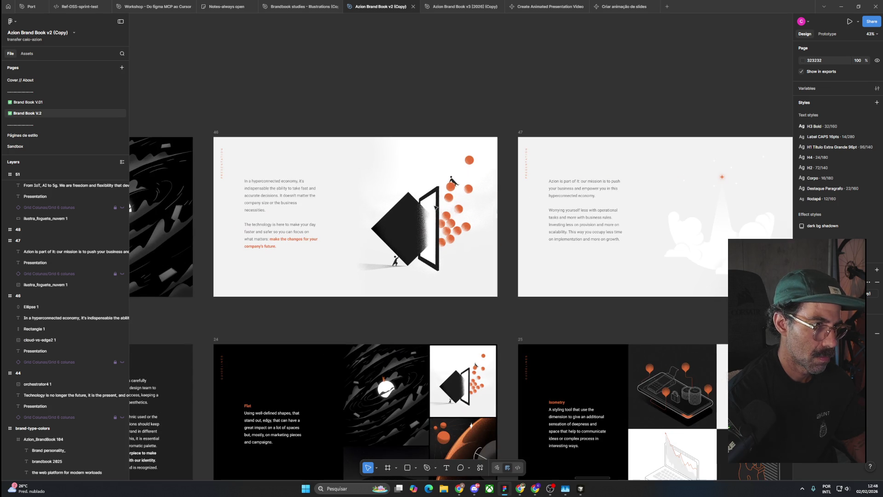
double_click(452, 216)
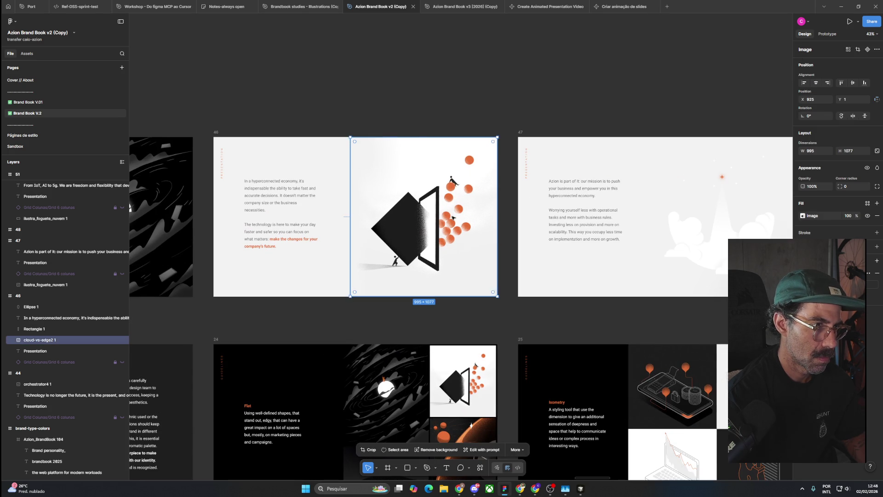
click(417, 97)
drag(312, 171, 508, 177)
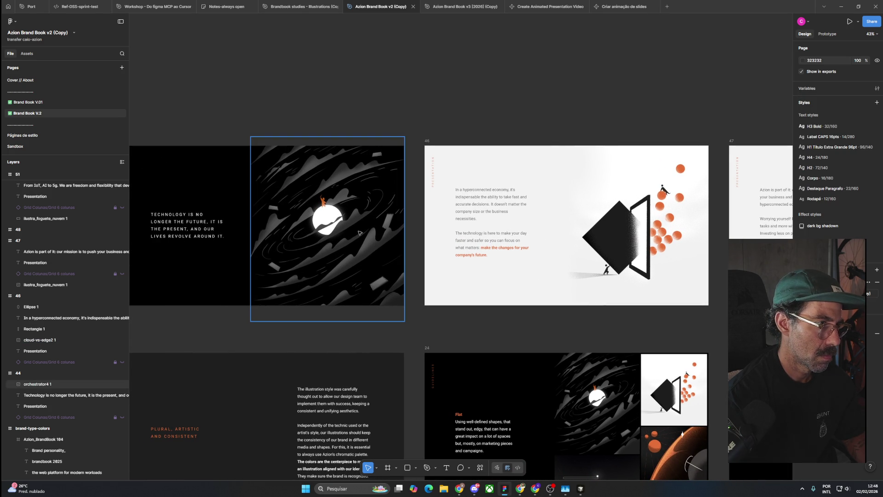
mouse_move(230, 143)
mouse_down()
mouse_move(407, 154)
mouse_move(428, 166)
mouse_up()
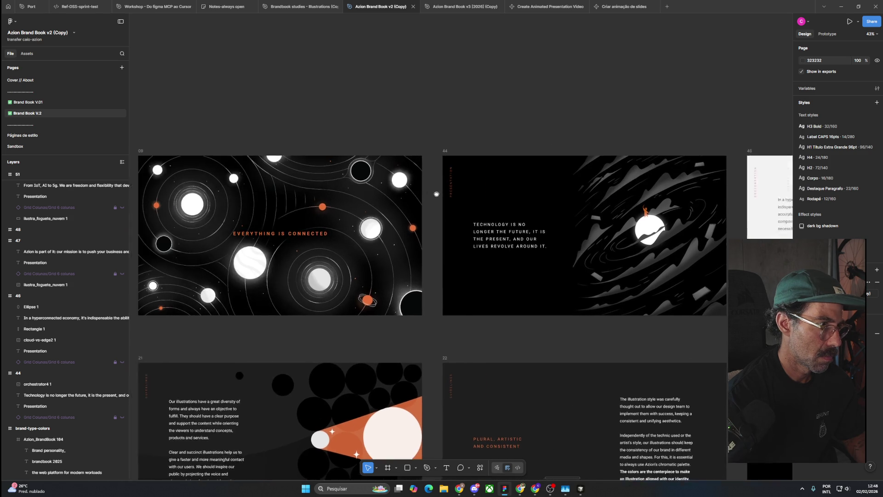
Step: Pan across slides 47, 48, 26, 15, 16, 19 and 40 to review the layout
scroll(424, 261, down, 5)
drag(522, 179, 343, 151)
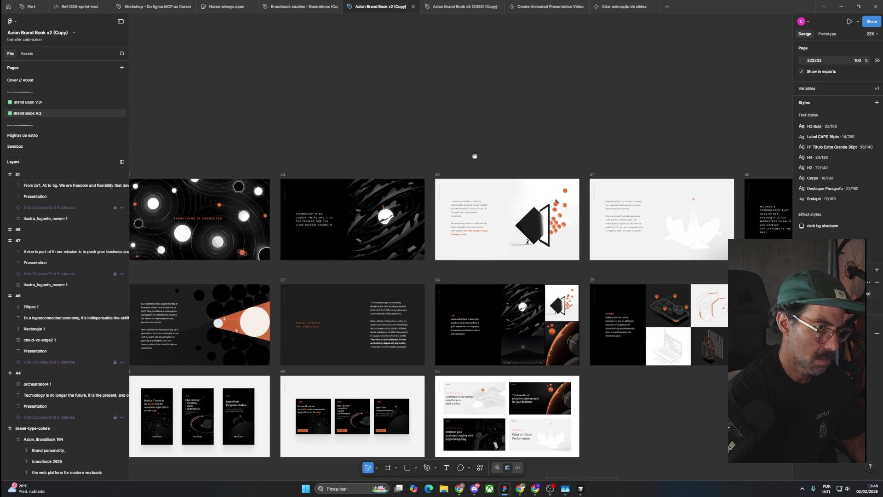
drag(478, 156, 298, 142)
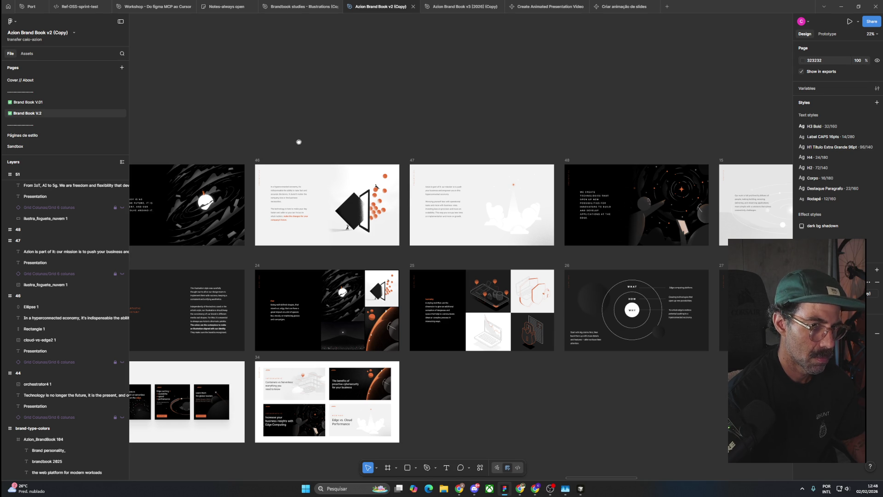
drag(299, 142, 53, 119)
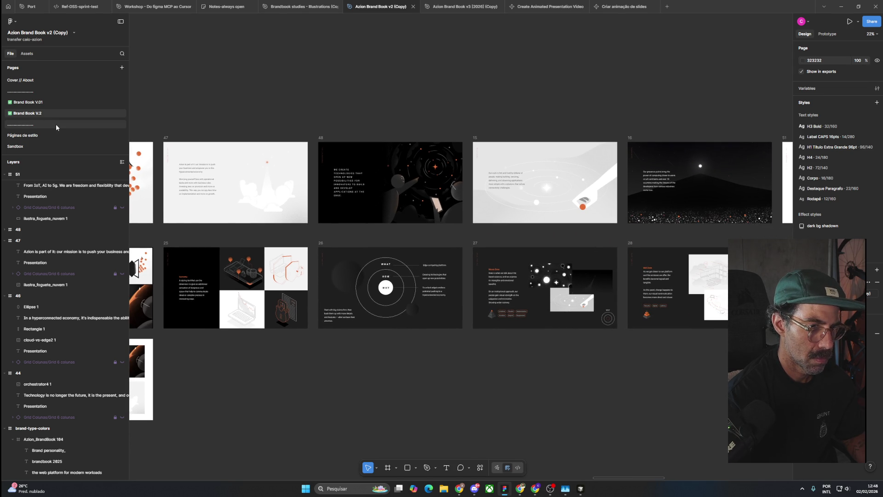
drag(528, 201, 346, 159)
click(347, 159)
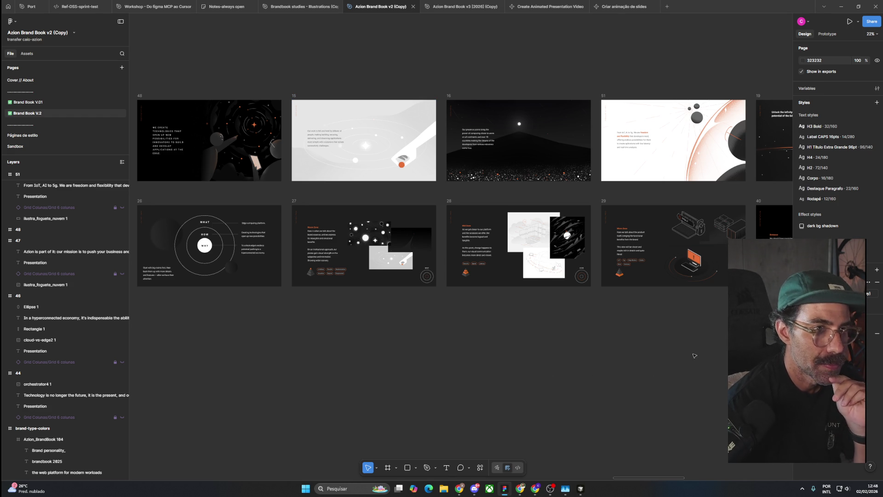
drag(695, 356, 453, 389)
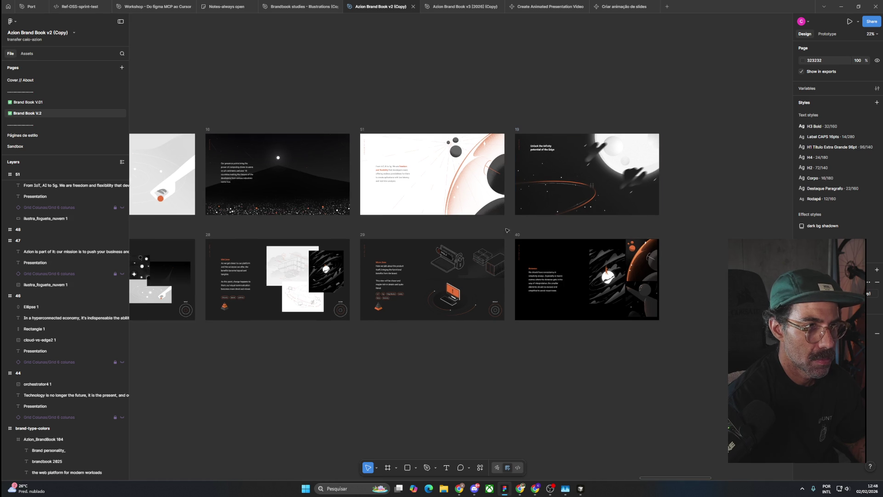
scroll(544, 166, up, 5)
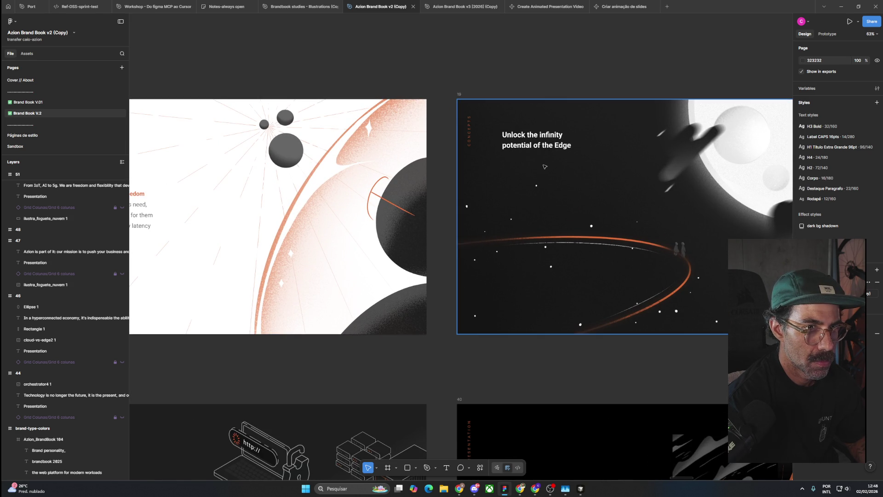
scroll(544, 166, down, 2)
scroll(544, 166, down, 2)
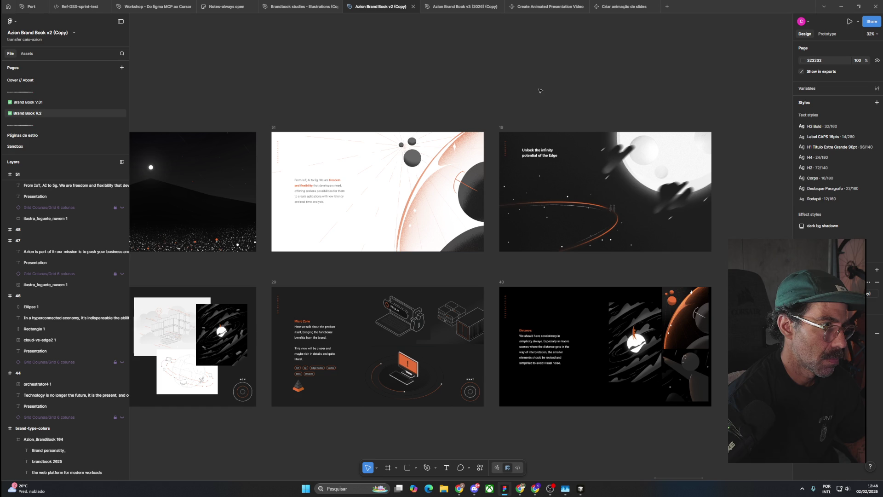
scroll(374, 105, left, 5)
Step: Delete slide 51 and move slide 19 into its place beside slide 16
click(443, 137)
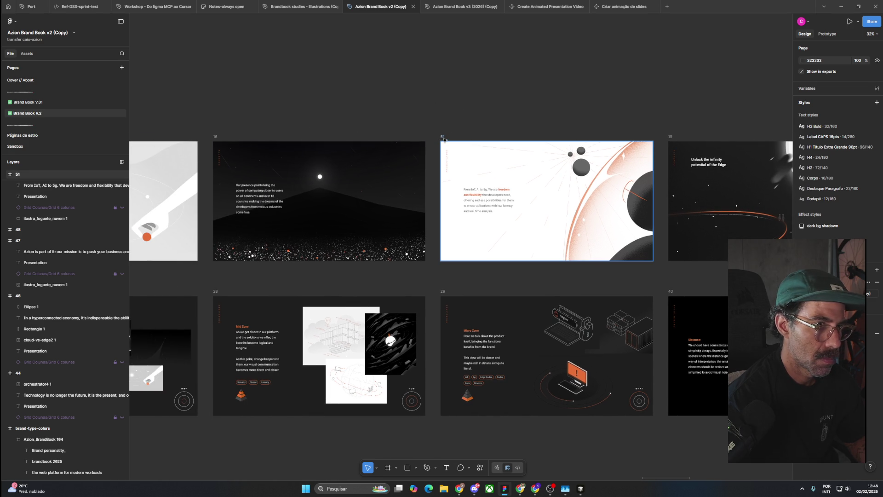
key(Delete)
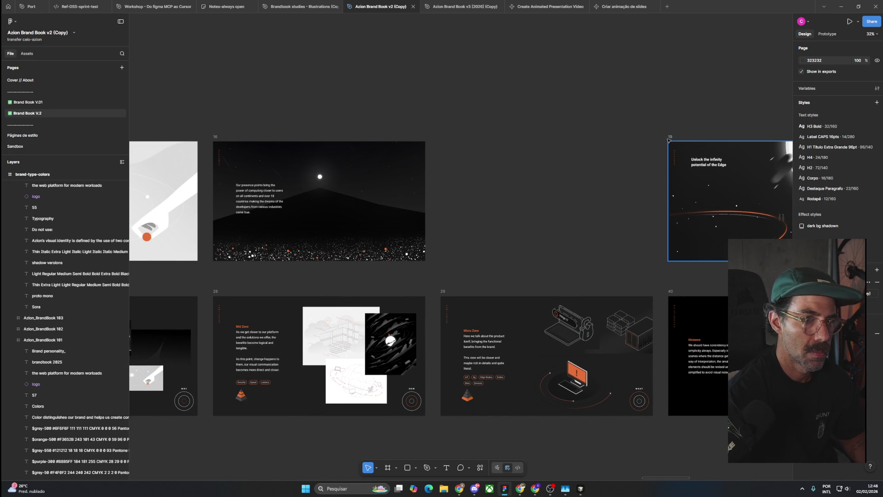
drag(670, 139, 442, 145)
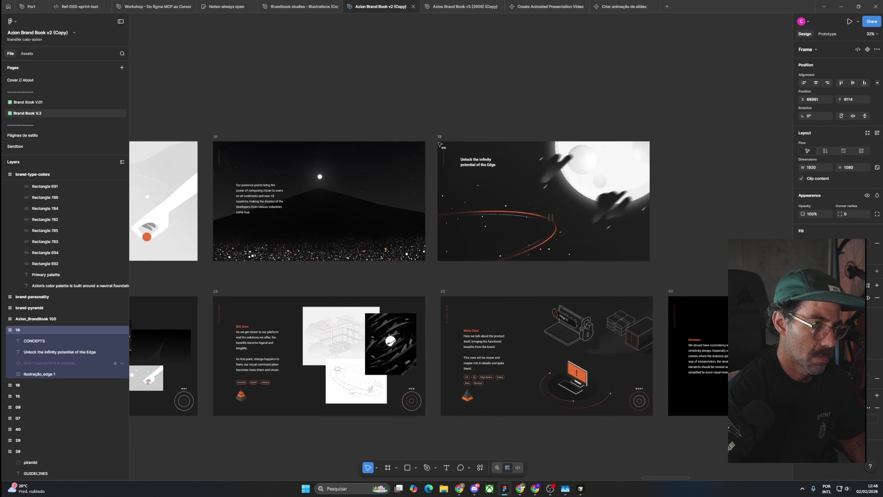
click(379, 118)
Step: Recentre the view on the slide grid and switch to the 'Criar animação de slides' project
scroll(378, 118, left, 5)
scroll(358, 120, left, 1)
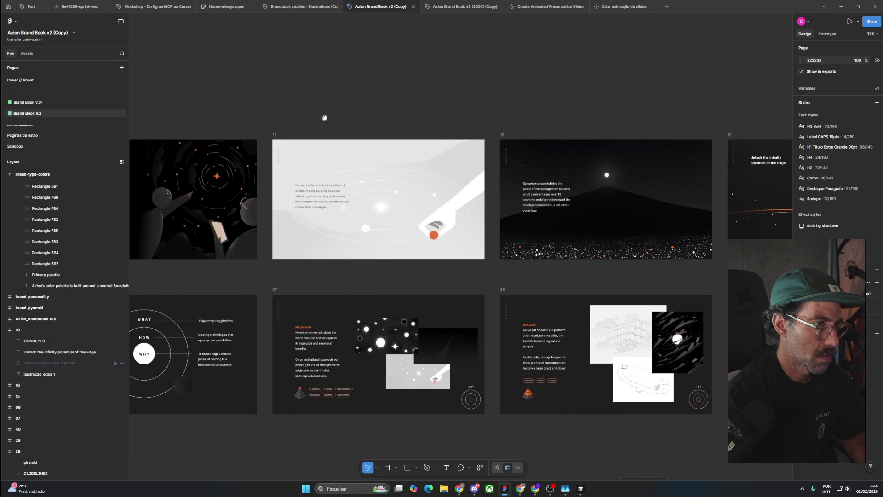
scroll(472, 117, left, 4)
scroll(472, 116, left, 1)
scroll(449, 110, left, 3)
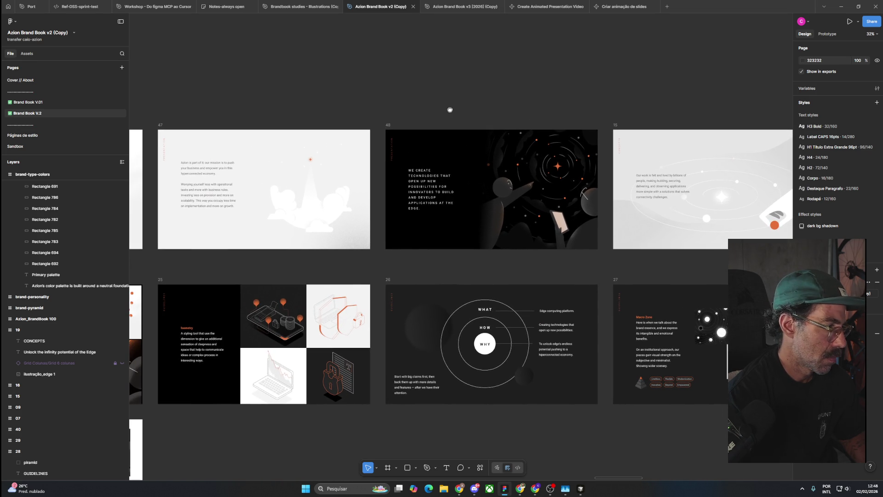
scroll(316, 104, left, 3)
scroll(405, 88, left, 3)
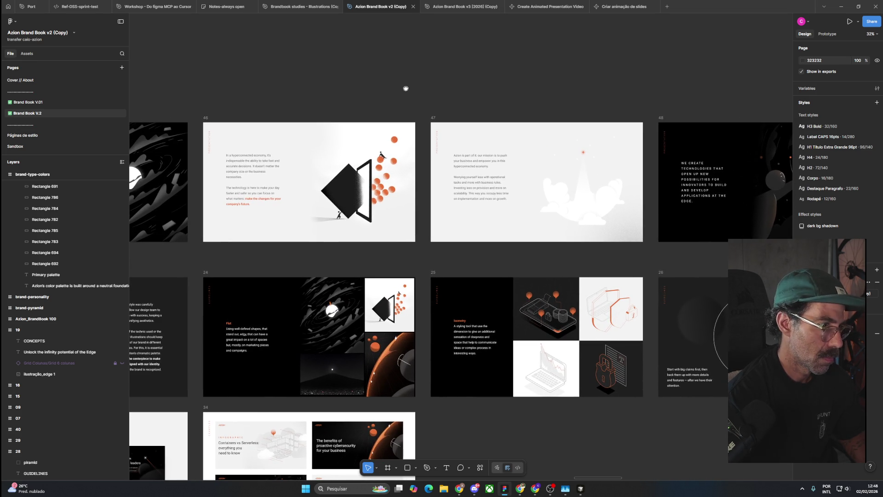
scroll(292, 97, left, 3)
scroll(429, 95, left, 3)
scroll(404, 136, left, 1)
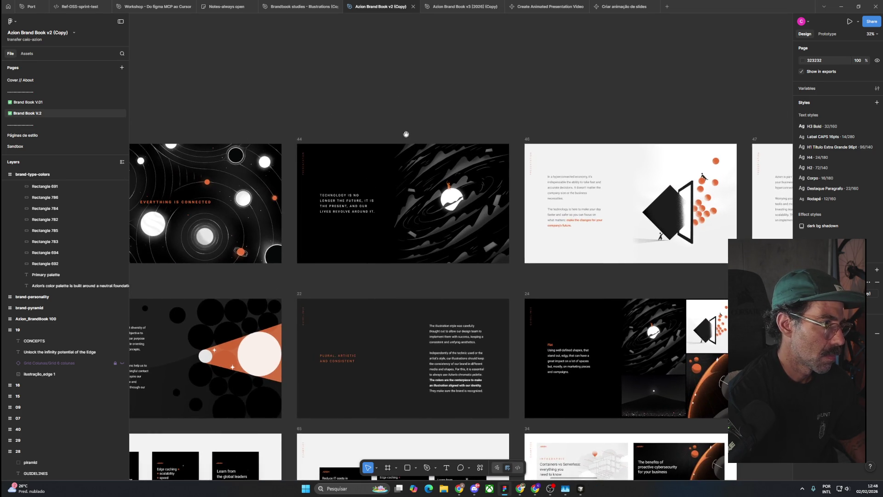
scroll(530, 84, left, 3)
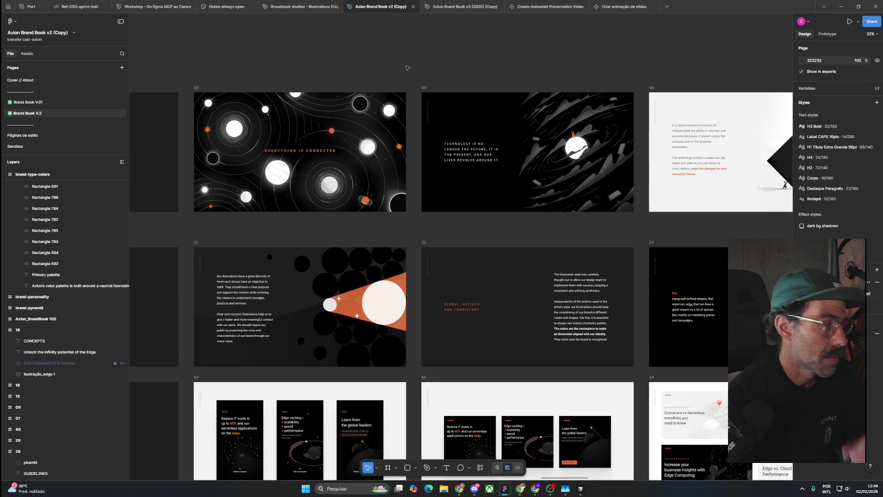
scroll(407, 69, down, 3)
drag(357, 66, 335, 91)
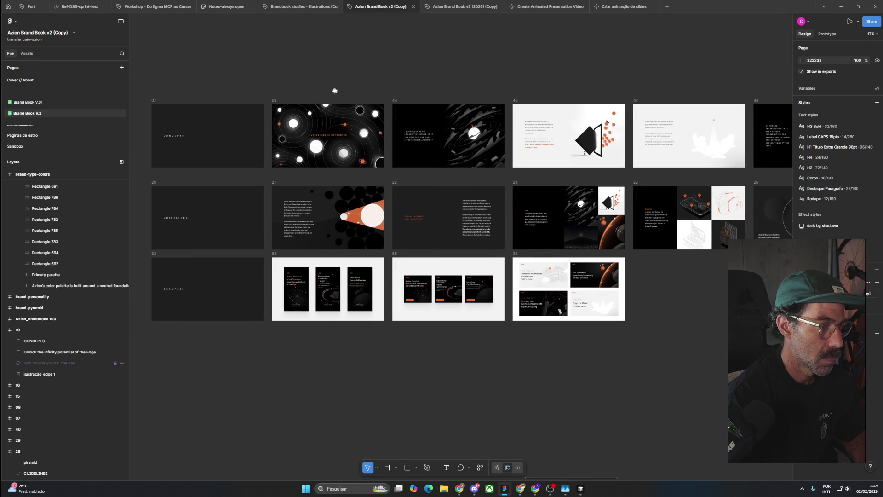
scroll(330, 143, up, 2)
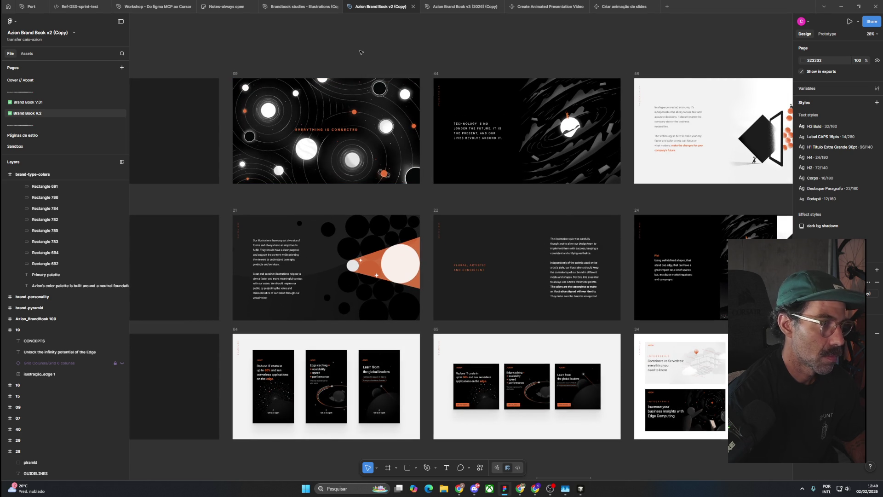
click(624, 7)
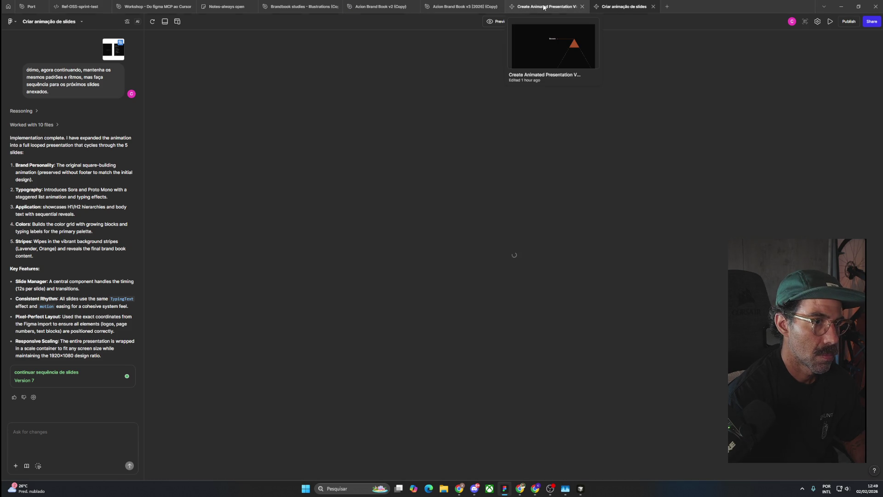
Step: Glance at the animated video and Azion Brand Book v3 files, then return to Azion Brand Book v2 (Copy)
click(543, 6)
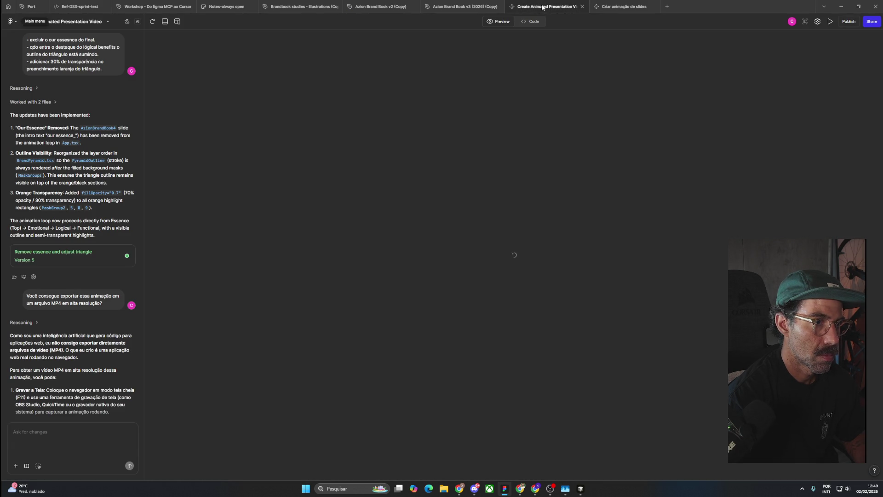
click(458, 6)
drag(460, 185, 500, 181)
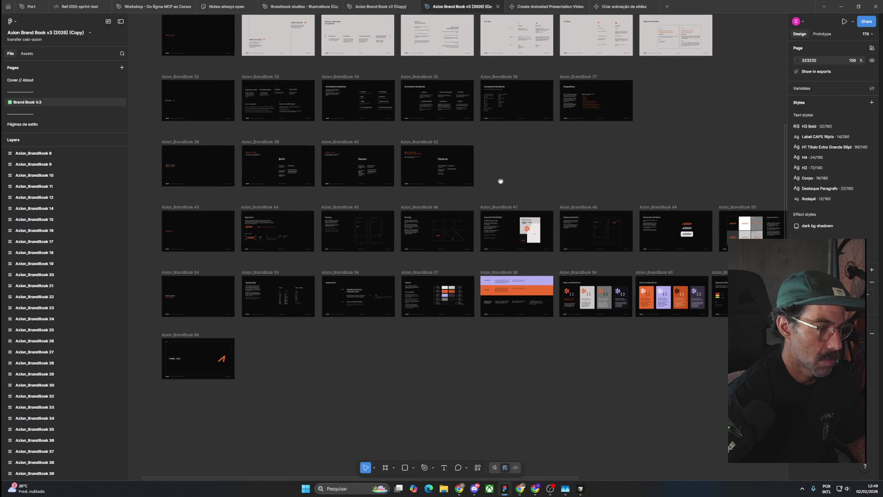
click(380, 7)
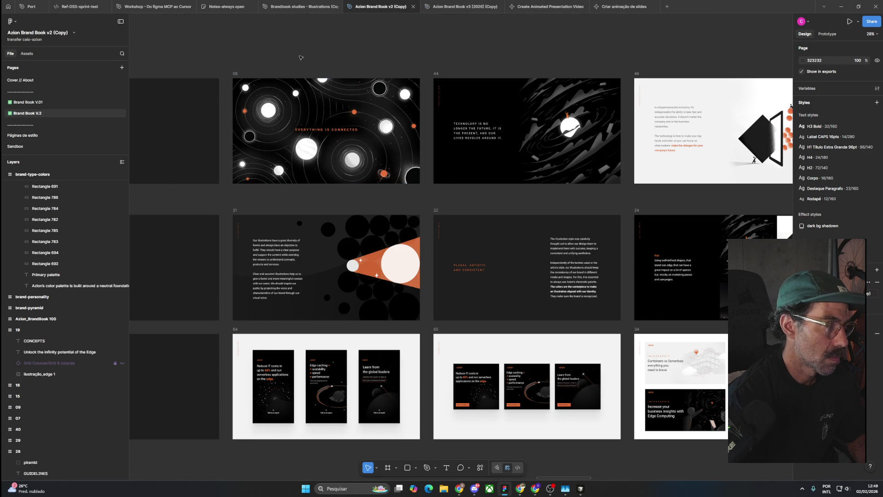
Step: Drag the Everything is connected title and its ellipse slightly on slide 09
scroll(300, 58, down, 2)
drag(301, 58, 410, 104)
scroll(460, 161, up, 5)
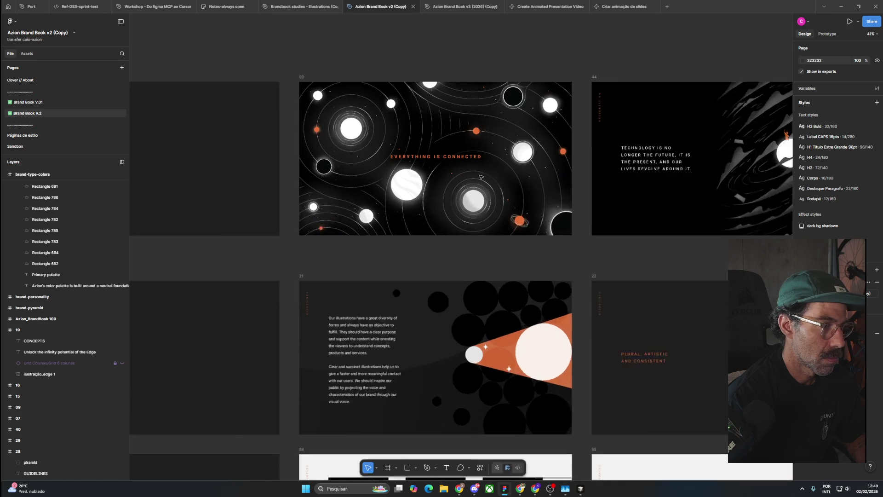
click(454, 153)
shift+click(453, 153)
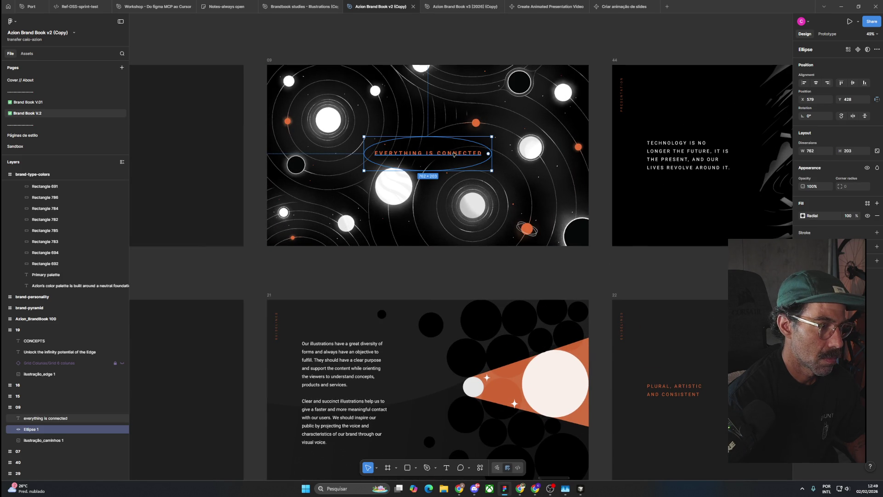
drag(454, 154, 458, 158)
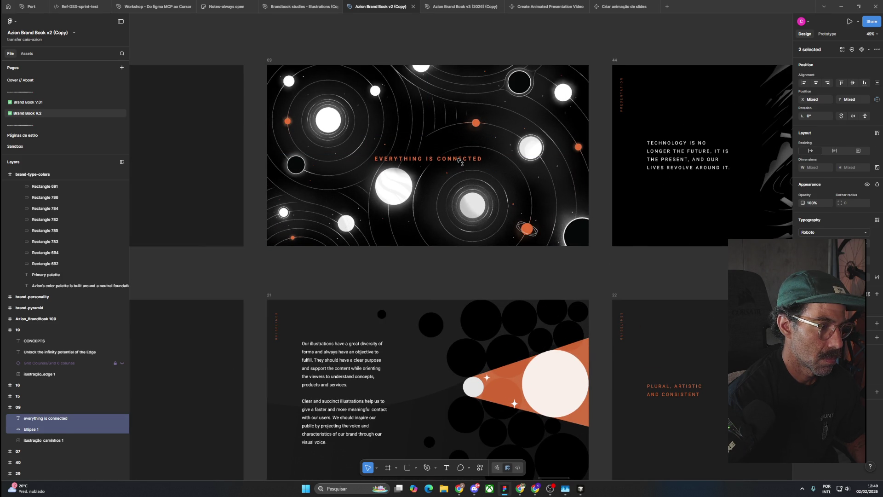
drag(457, 159, 459, 159)
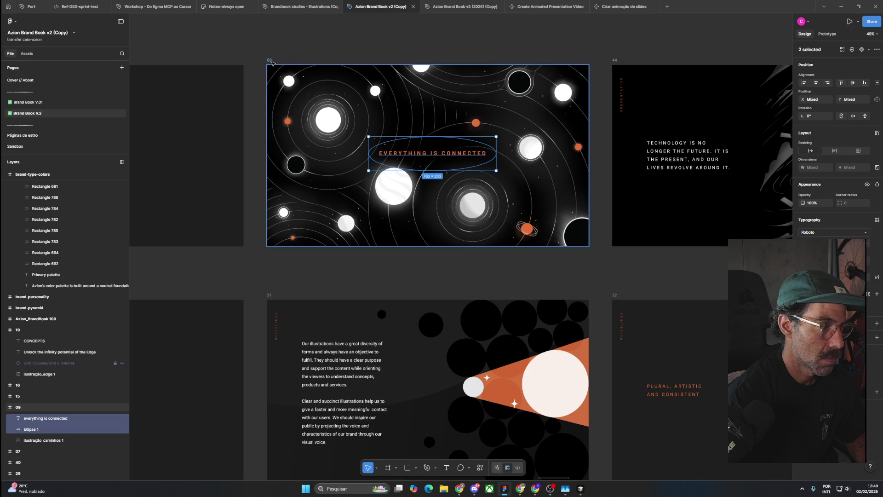
Step: Align the EVERYTHING IS CONNECTED text and Ellipse 1 on vertical and horizontal centers
click(271, 61)
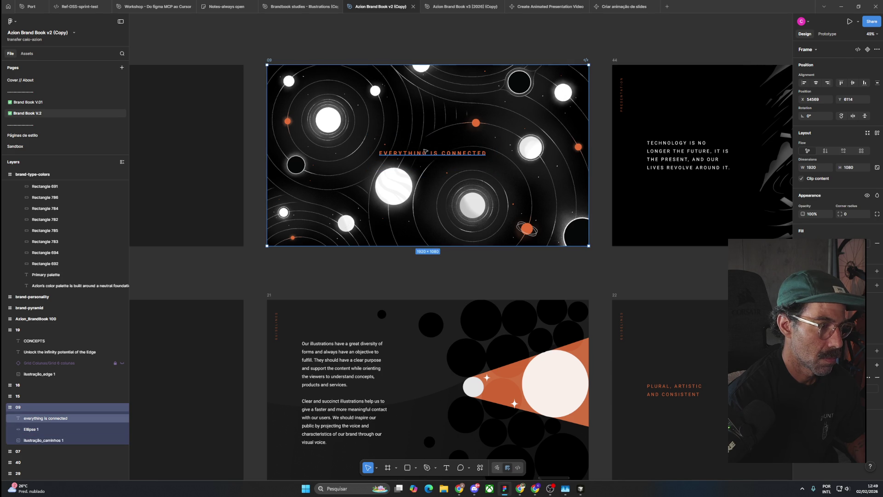
click(424, 151)
shift+click(449, 142)
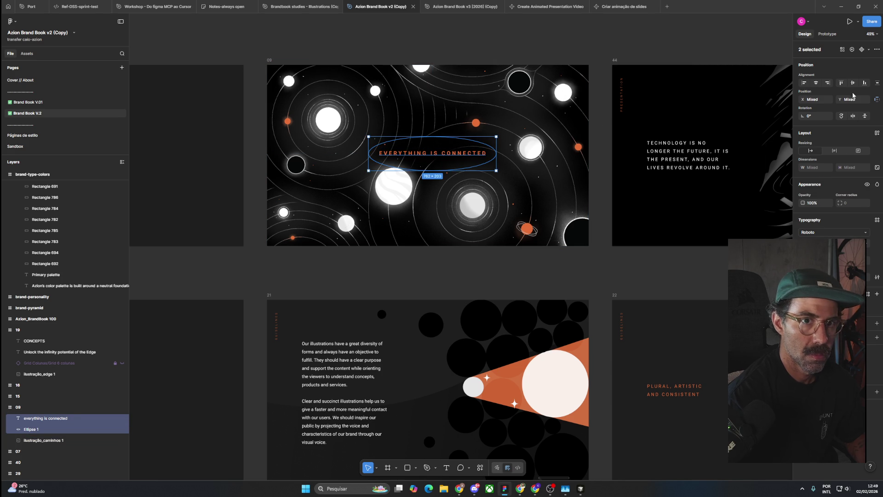
click(852, 83)
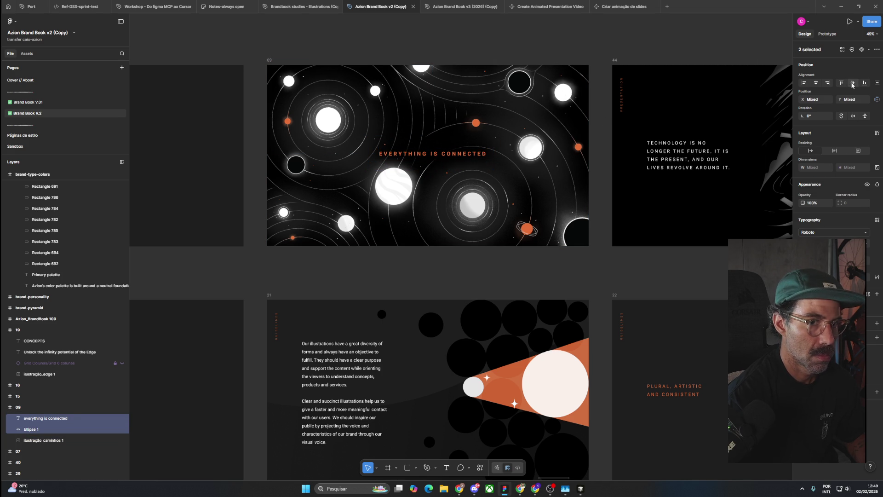
click(815, 83)
click(453, 44)
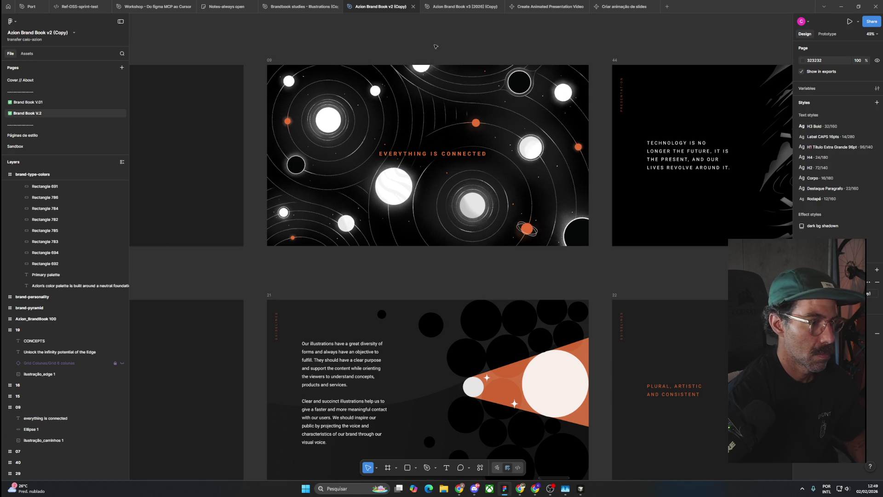
drag(453, 45, 456, 87)
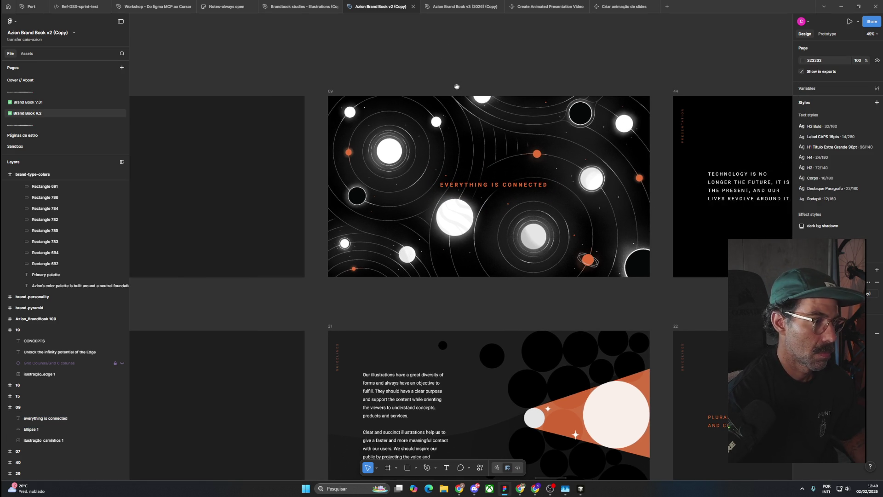
Step: Pan to slides 46 and 47, selecting slide 46 and cancelling the accidental colour sampler
ctrl+scroll(456, 86, down, 3)
drag(489, 73, 392, 79)
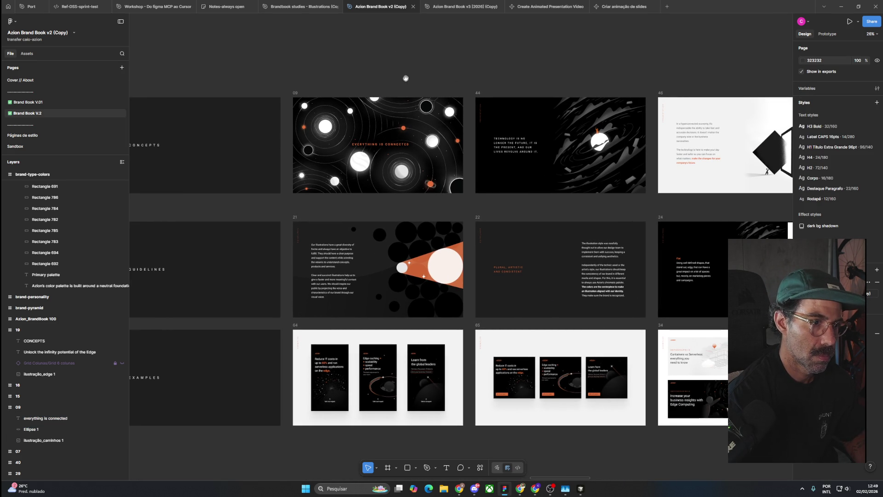
drag(532, 72, 371, 89)
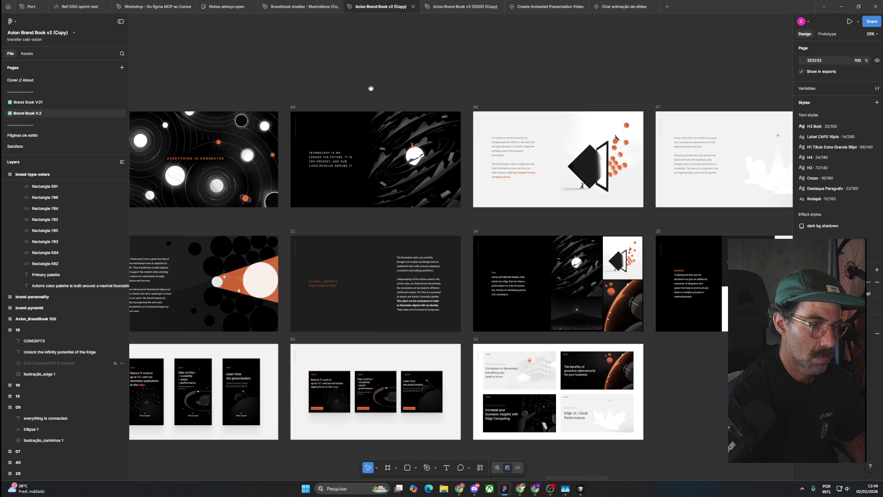
drag(371, 88, 282, 93)
click(389, 112)
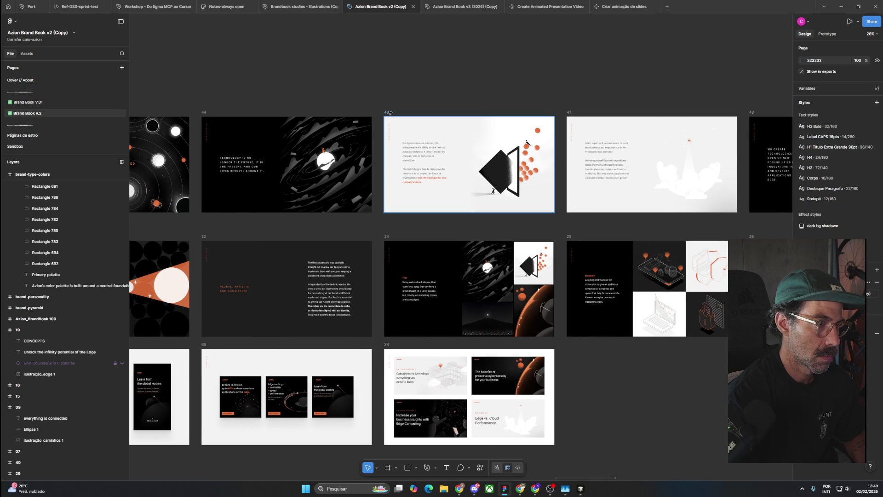
key(i)
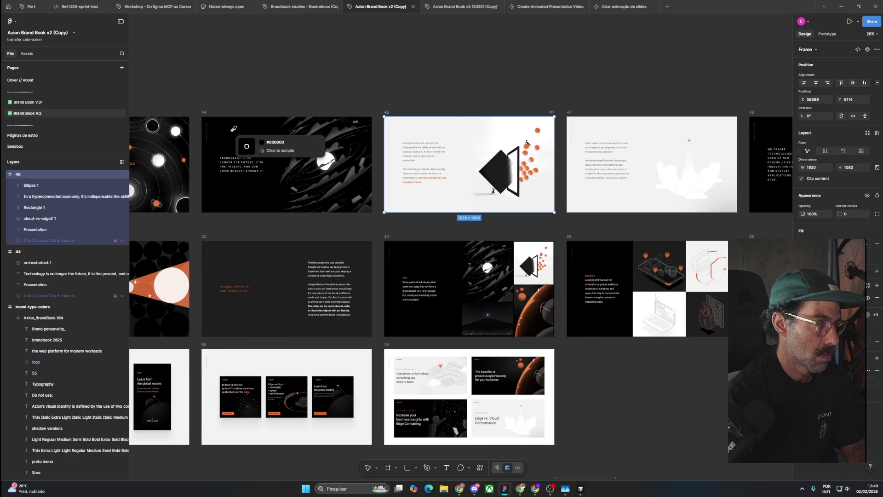
key(Escape)
click(449, 89)
Step: Delete slide 47 and move slide 48 left into the empty slot
drag(501, 92, 301, 101)
click(366, 121)
key(Delete)
drag(536, 123, 365, 124)
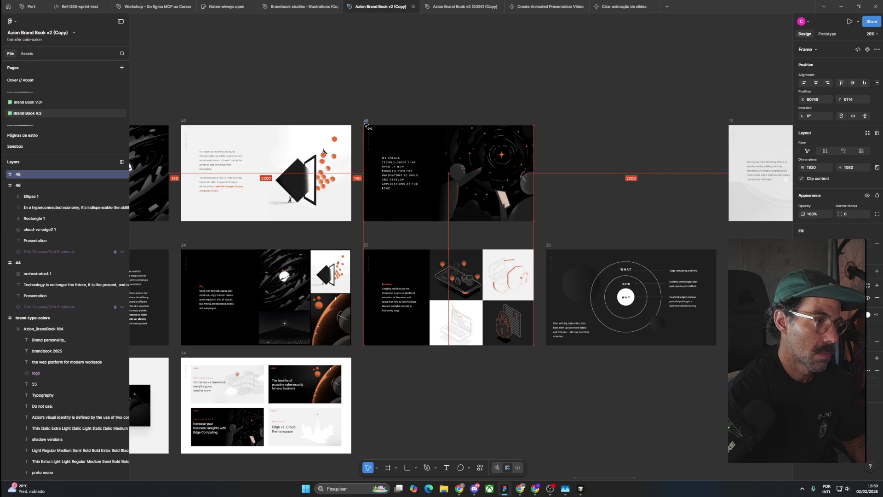
click(572, 104)
Step: Move slide 15 left next to slide 48 and nudge its paragraph text down
drag(572, 104, 421, 105)
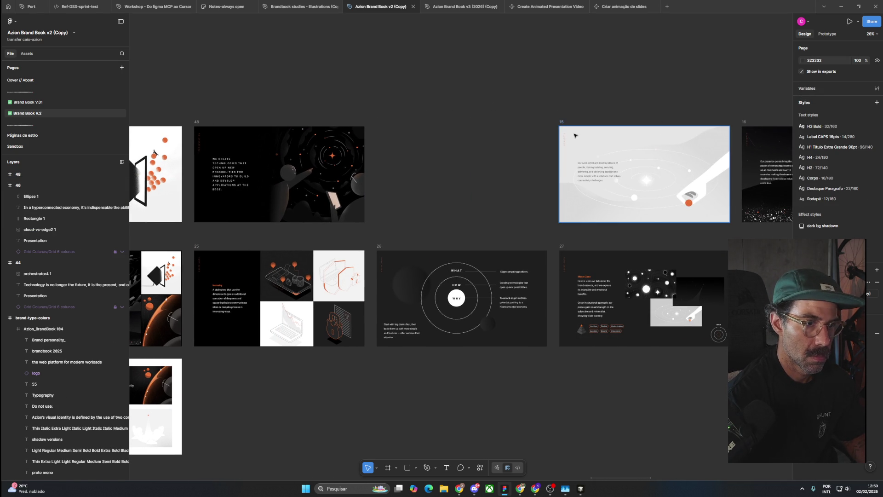
drag(564, 123, 382, 124)
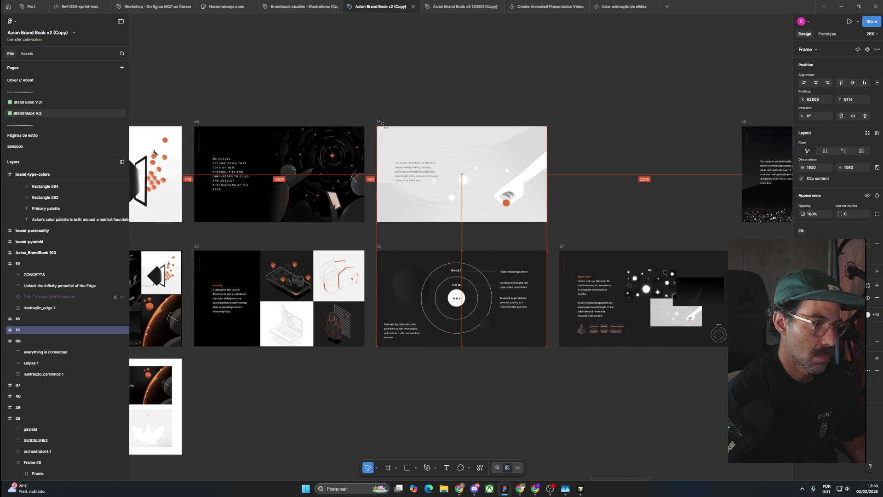
key(Escape)
scroll(409, 159, up, 5)
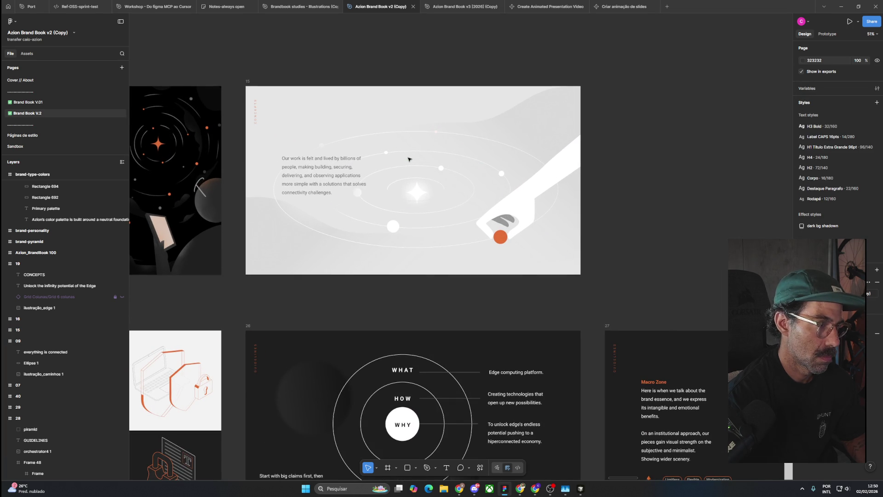
drag(321, 177, 317, 179)
key(Escape)
scroll(464, 134, down, 3)
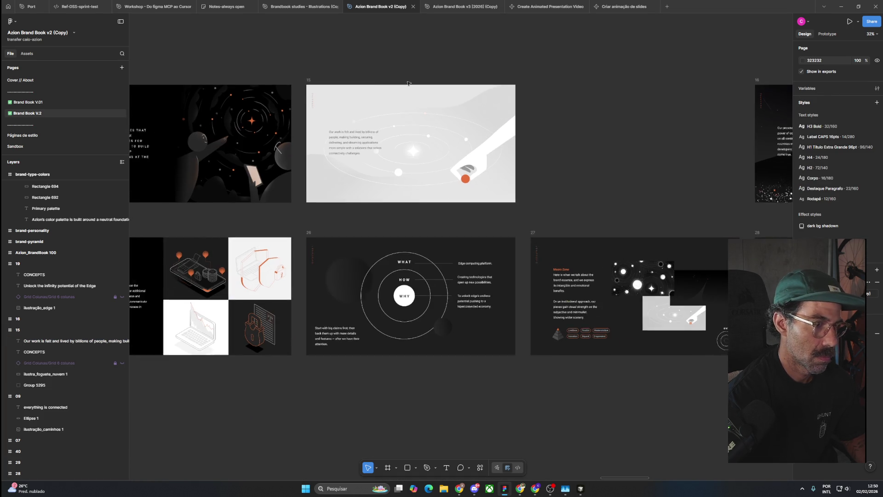
scroll(464, 134, right, 3)
Step: Slide 16 and then slide 19 left to close the remaining top-row gaps
drag(463, 134, 346, 142)
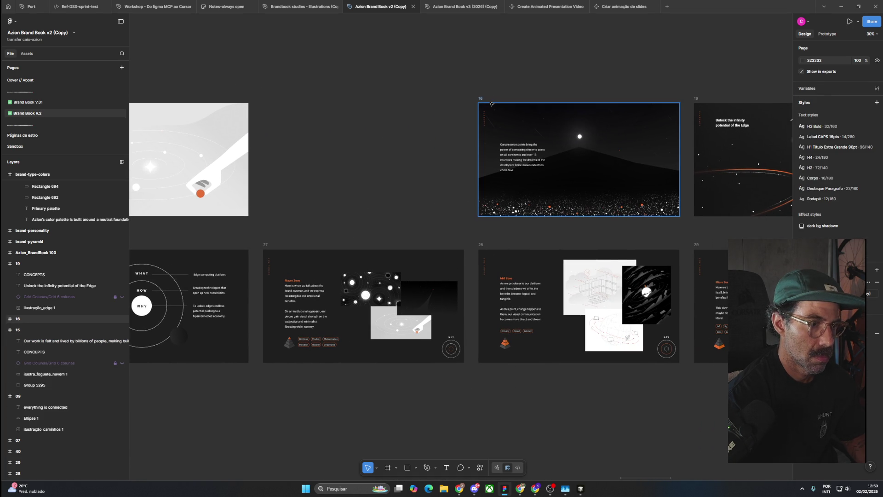
drag(483, 99, 265, 99)
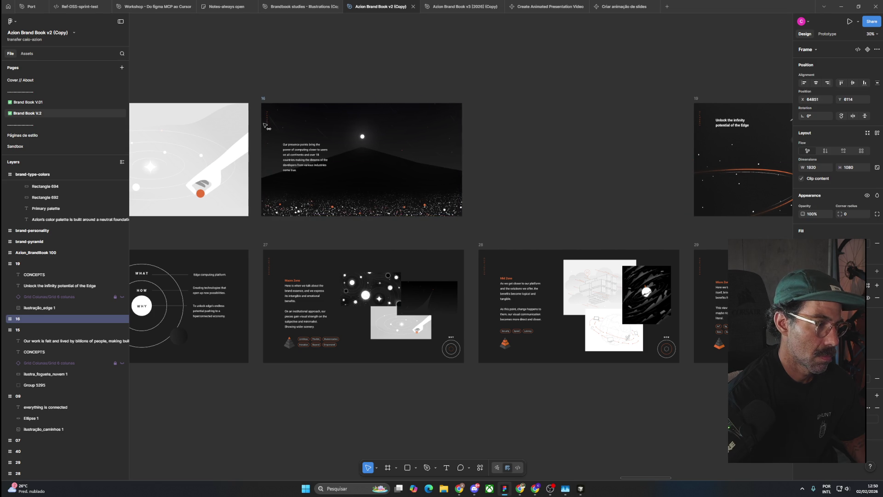
drag(699, 117, 483, 118)
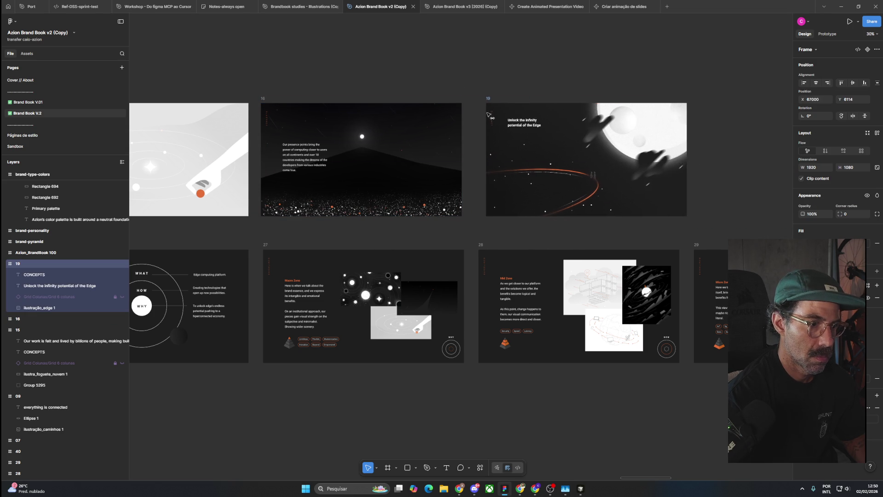
click(447, 86)
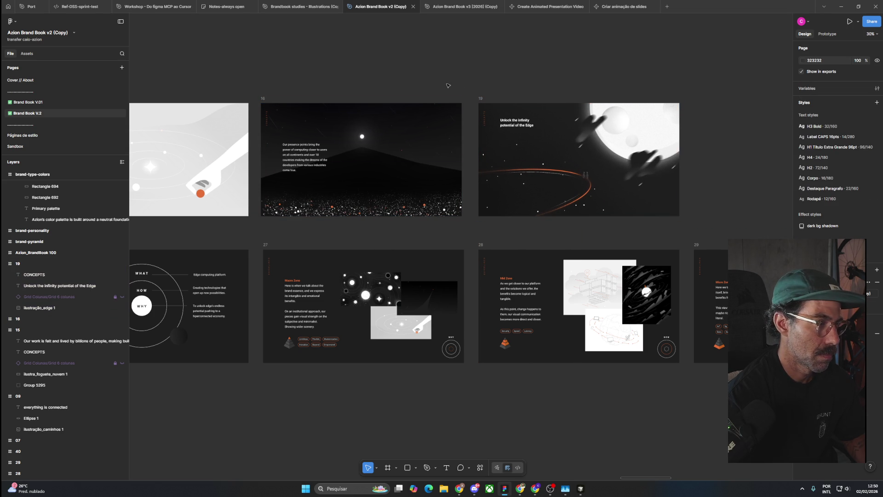
drag(300, 92, 461, 93)
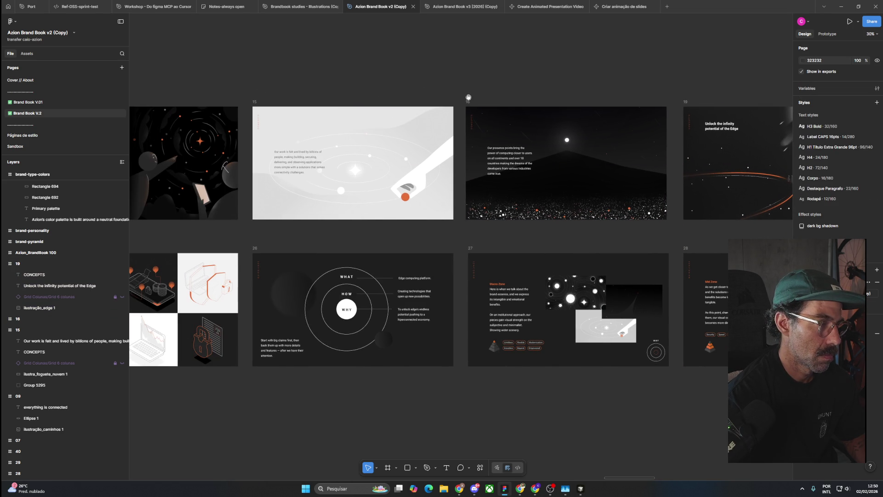
scroll(443, 148, down, 4)
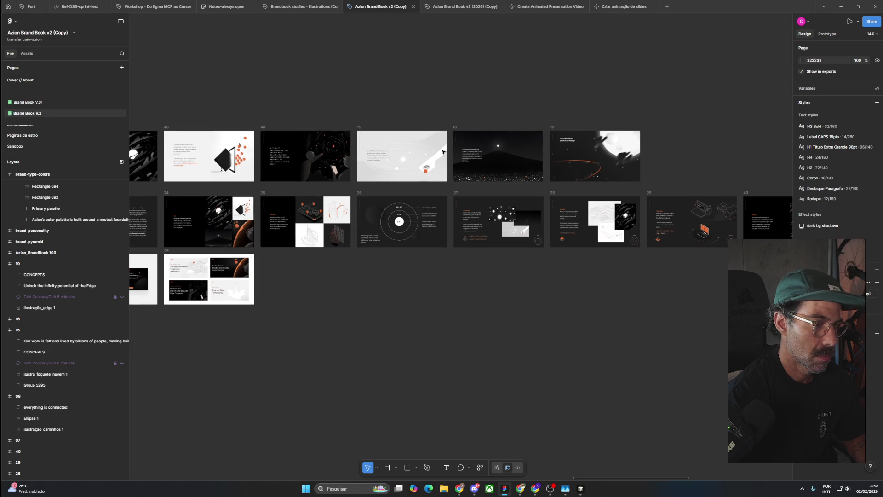
Step: Delete slide 22 from the middle row, leaving a gap between slides 21 and 24
drag(348, 274, 574, 294)
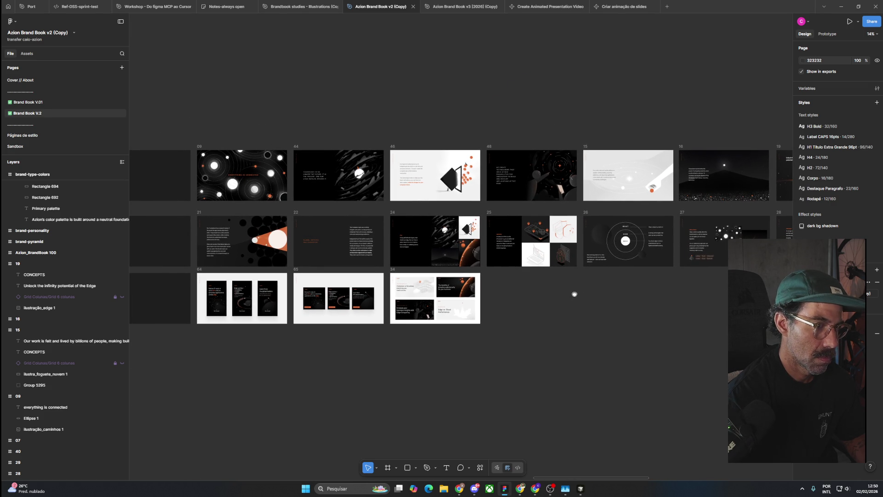
scroll(258, 246, up, 4)
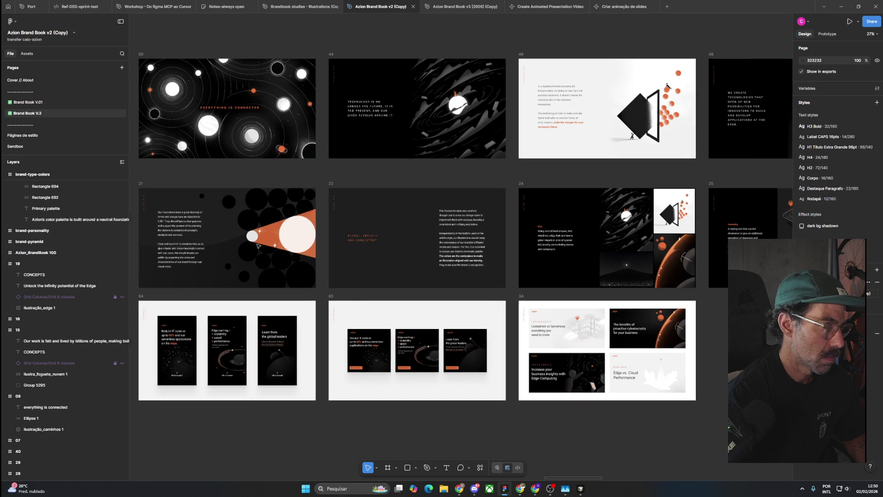
drag(199, 171, 261, 173)
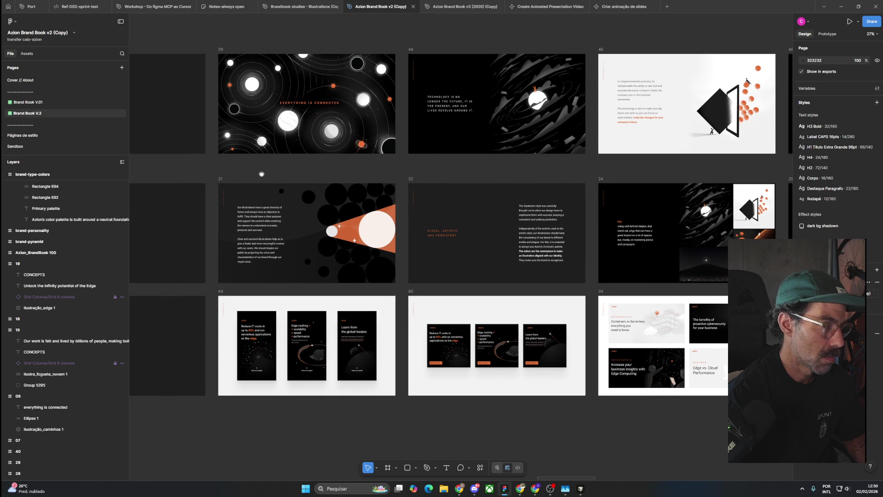
drag(262, 174, 145, 174)
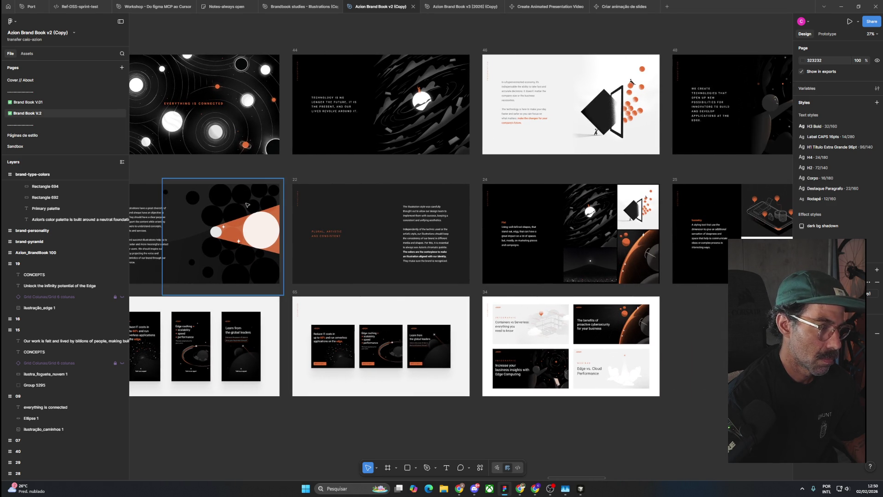
click(299, 184)
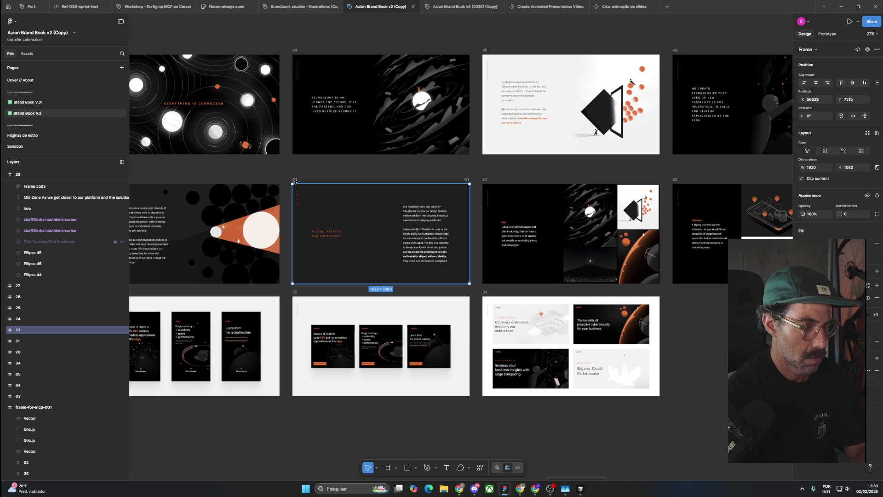
key(Delete)
ctrl+scroll(365, 193, down, 3)
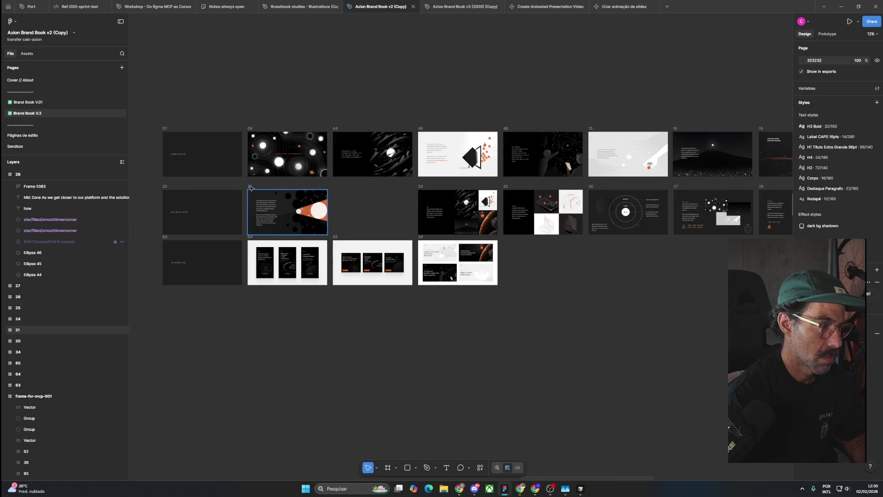
scroll(408, 215, right, 2)
ctrl+scroll(379, 210, up, 3)
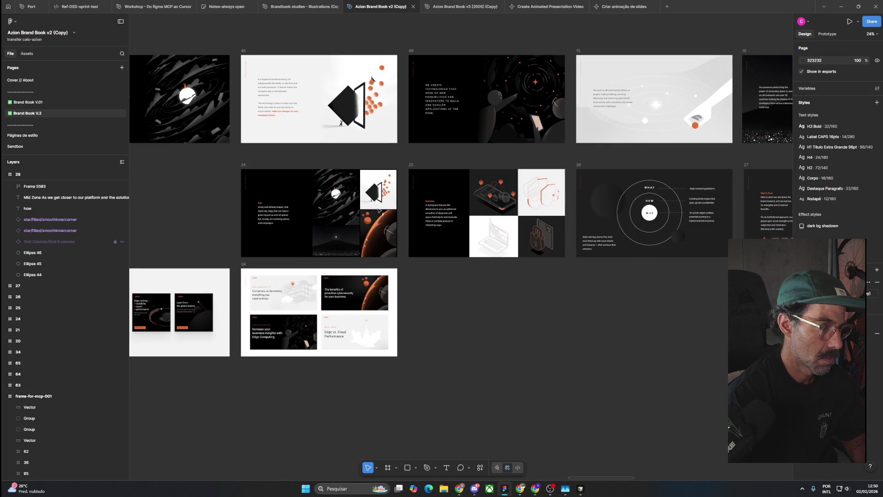
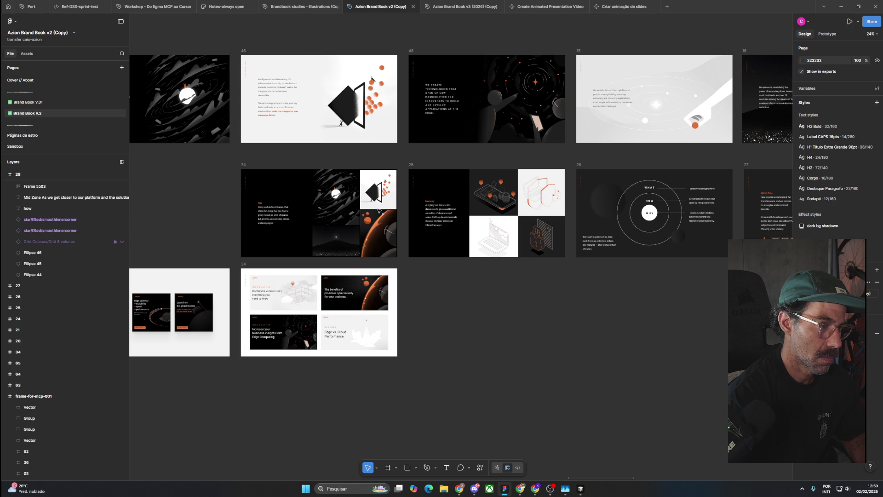
Step: Move slides 24 and 25 one slot left so they sit beside slide 21
click(244, 165)
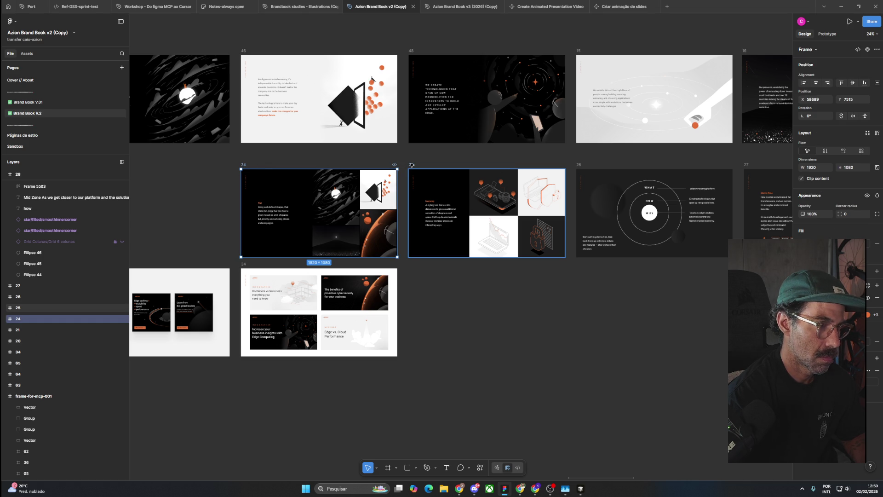
shift+click(411, 165)
ctrl+scroll(408, 188, down, 3)
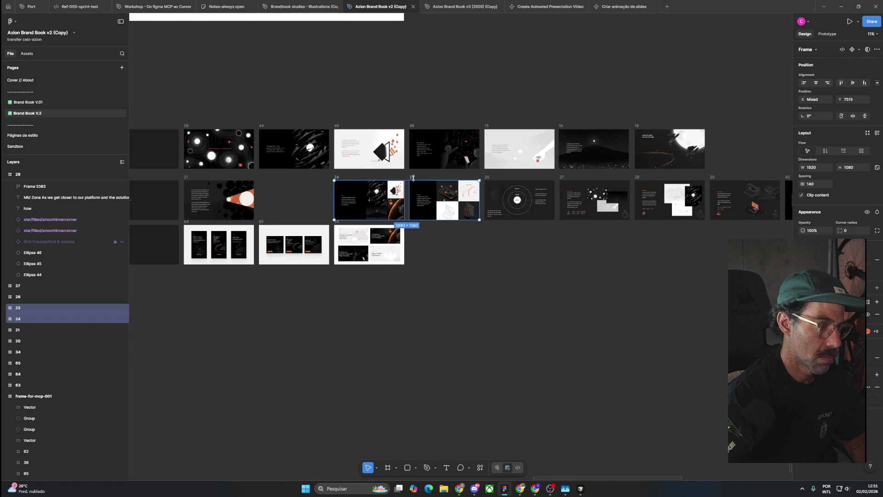
drag(413, 178, 338, 184)
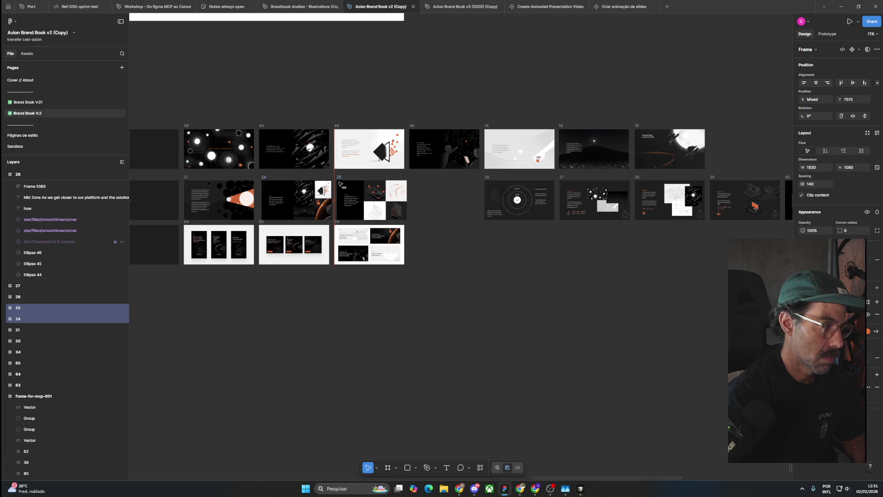
click(429, 210)
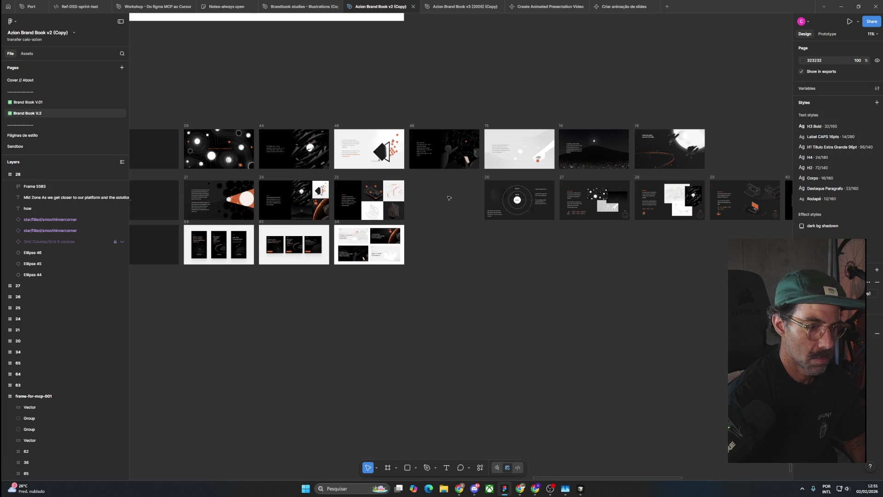
Step: Move slides 26, 27, 28, 29 and 40 together into a new row below the grid
drag(464, 195, 299, 203)
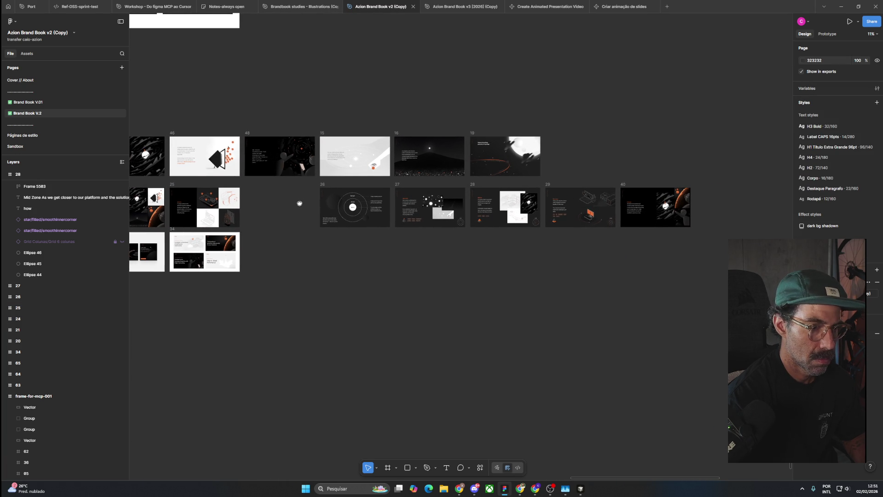
scroll(322, 204, up, 3)
mouse_move(256, 231)
mouse_down()
mouse_move(510, 226)
mouse_move(142, 235)
mouse_up()
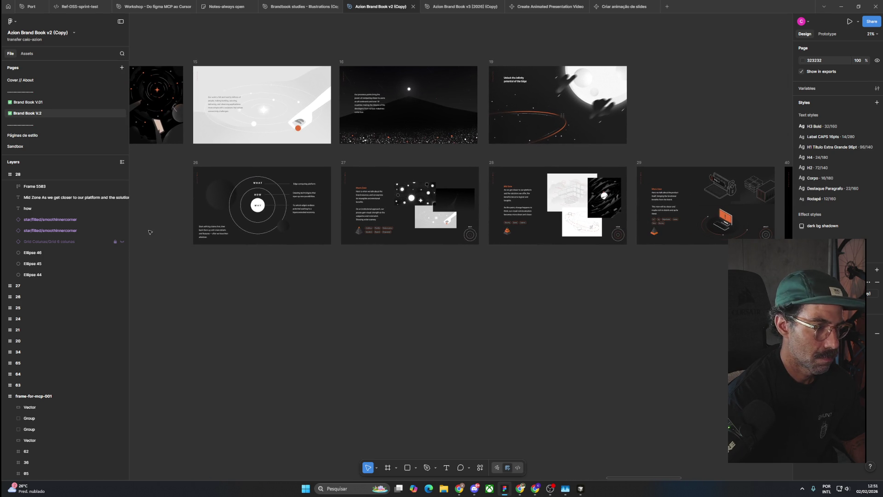
scroll(148, 232, down, 3)
drag(157, 192, 534, 246)
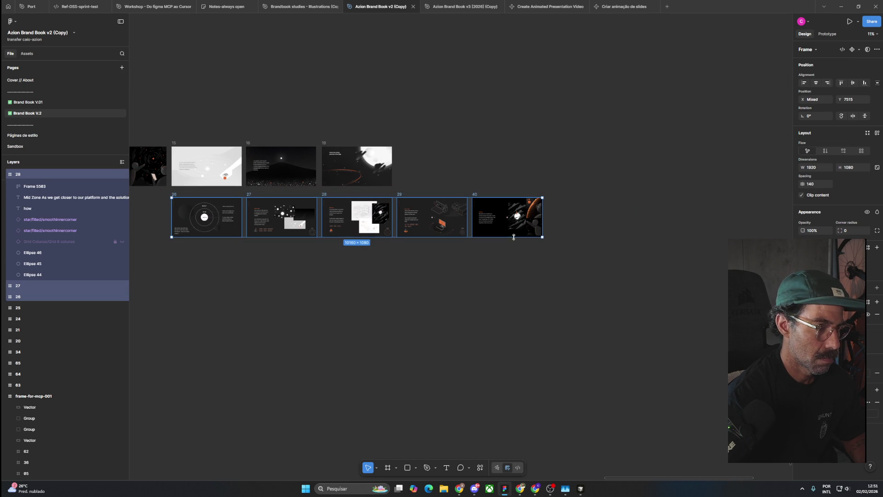
drag(493, 209, 493, 410)
scroll(437, 266, left, 5)
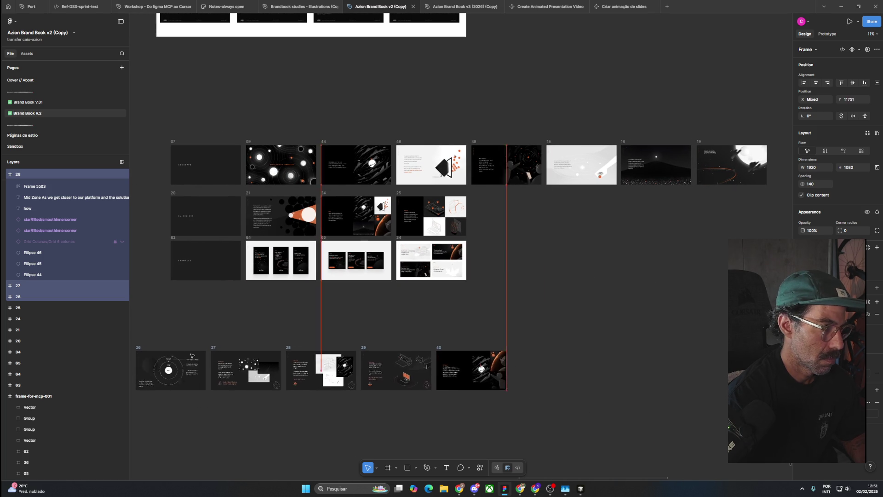
drag(606, 409, 222, 358)
click(297, 279)
ctrl+scroll(348, 275, up, 5)
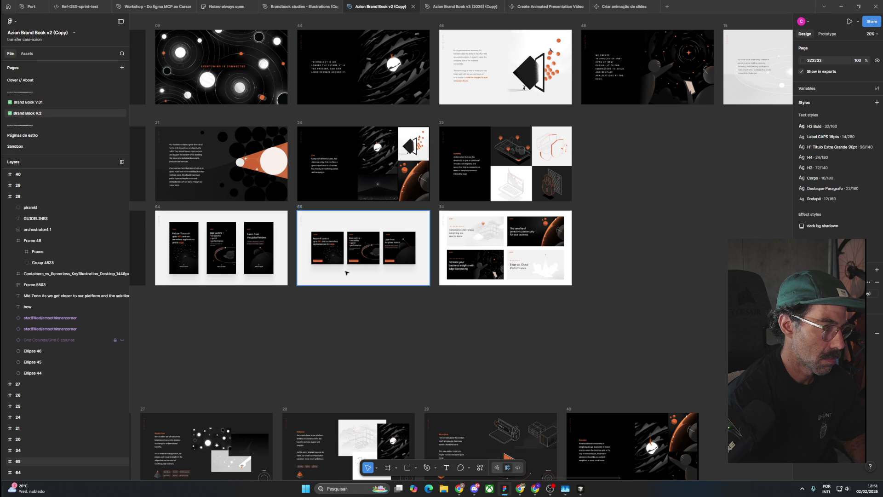
Step: Drag slide 34 up beside slide 25, then place slides 64 and 65 after it
mouse_move(441, 208)
mouse_down()
mouse_move(594, 122)
mouse_move(587, 126)
mouse_up()
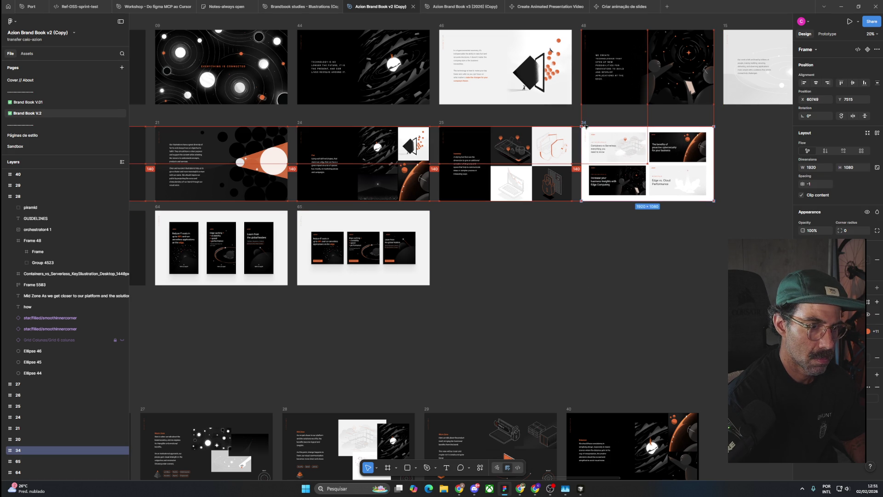
key(Escape)
drag(154, 208, 660, 204)
scroll(516, 246, right, 5)
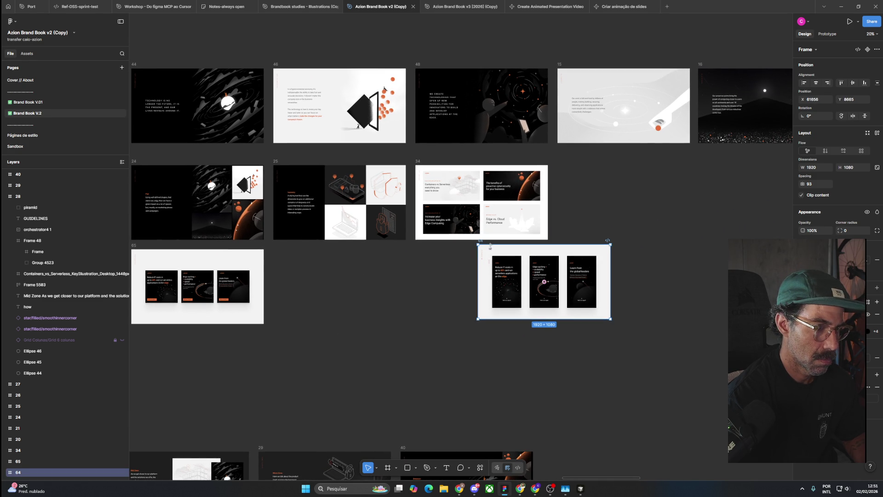
drag(499, 252, 572, 176)
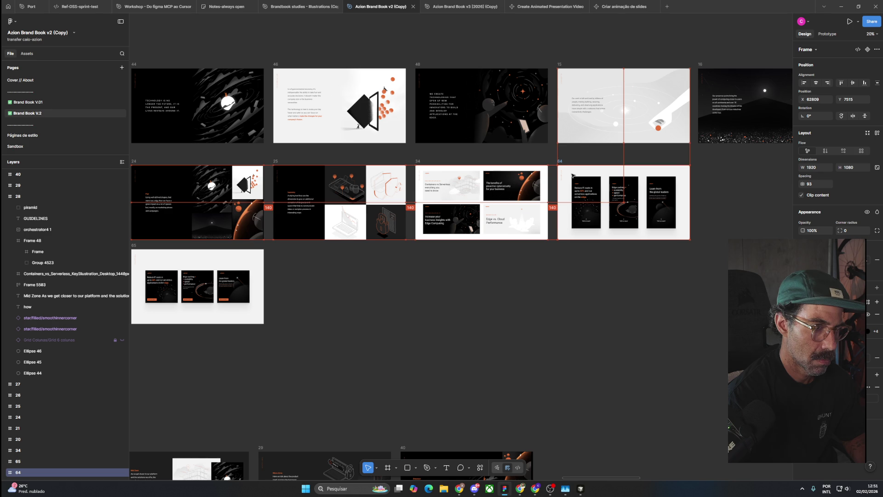
drag(134, 245, 701, 162)
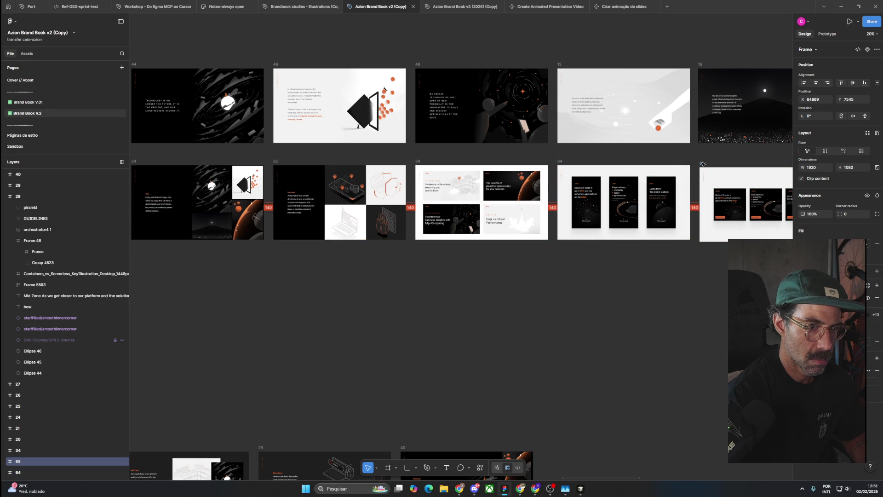
click(541, 309)
scroll(542, 309, left, 10)
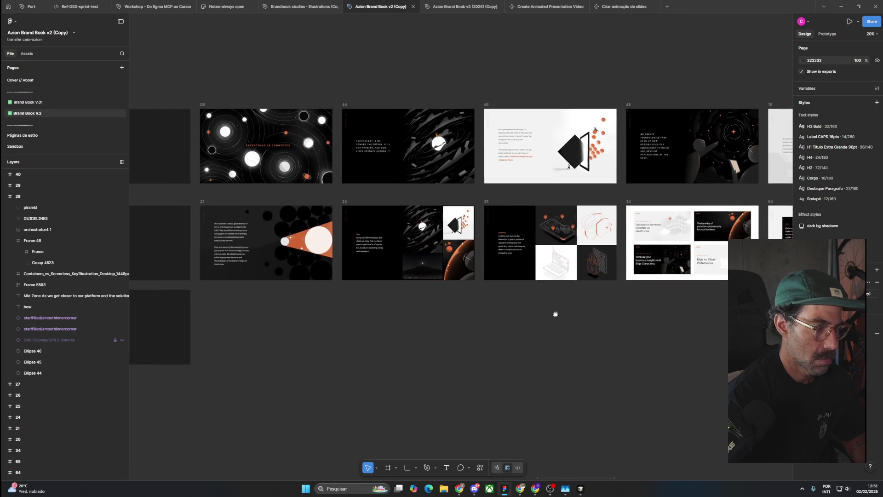
Step: Delete the EXAMPLES divider slide beneath slide 20
scroll(534, 329, left, 8)
scroll(439, 337, left, 3)
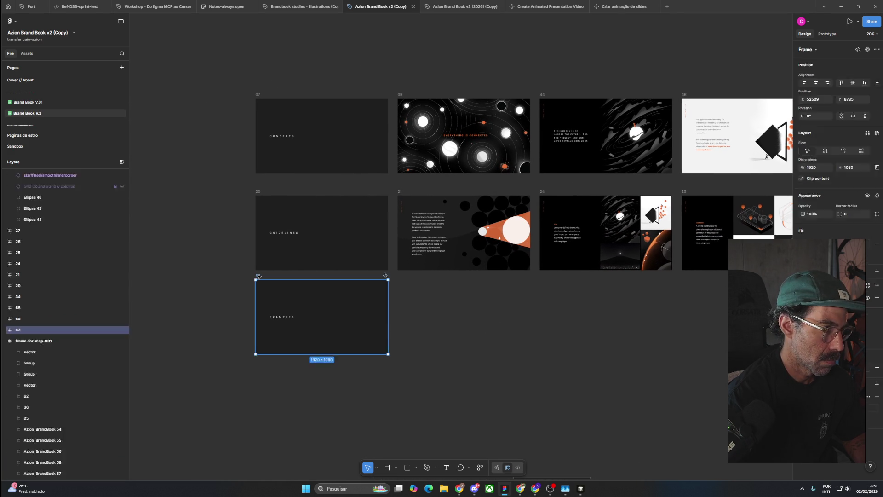
click(364, 317)
key(Delete)
Step: Start and cancel a screen capture, then zoom around to review the reordered slide rows
scroll(365, 307, left, 4)
scroll(365, 308, up, 1)
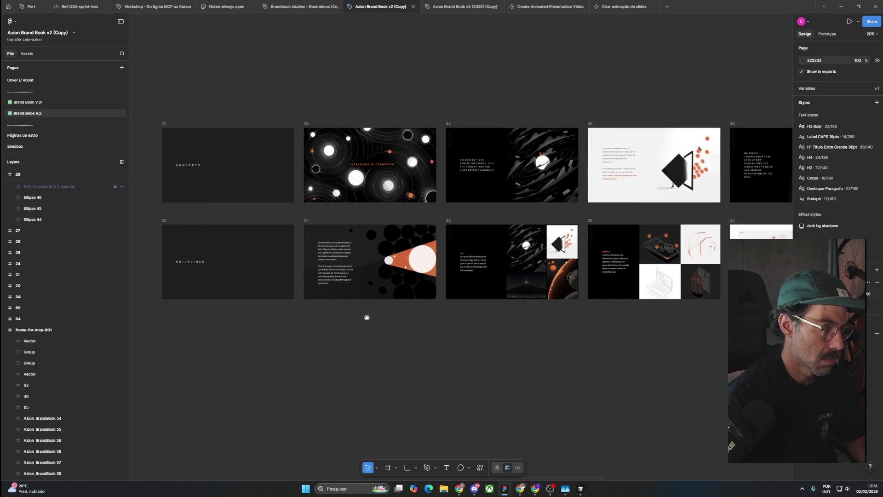
key(super+shift+s)
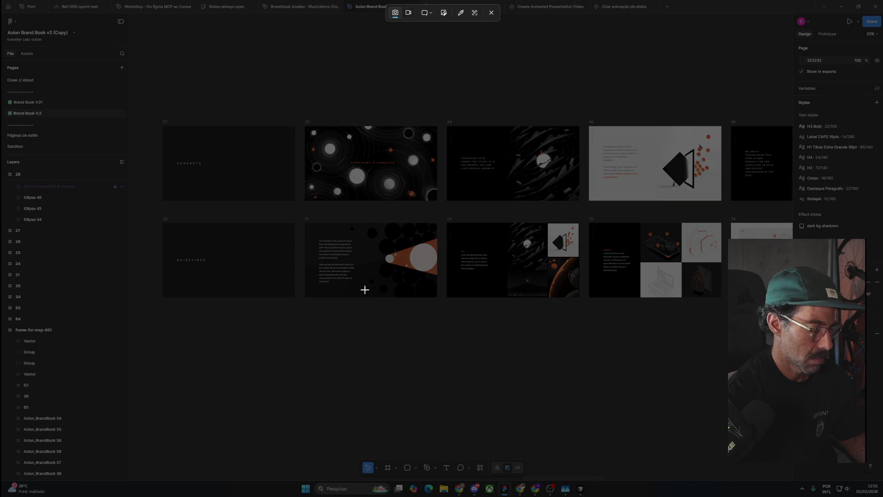
click(491, 12)
scroll(367, 349, up, 1)
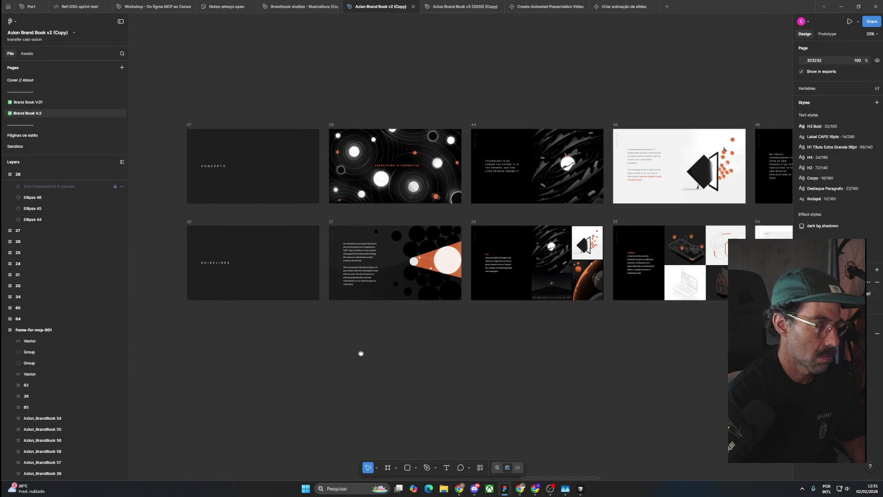
scroll(378, 364, up, 1)
scroll(368, 349, up, 1)
scroll(318, 308, up, 2)
scroll(318, 307, down, 3)
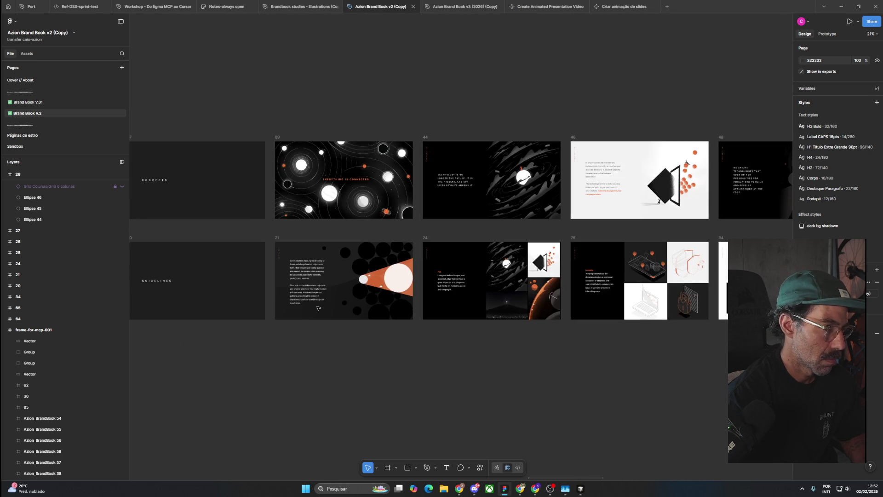
scroll(318, 307, down, 3)
scroll(456, 304, up, 5)
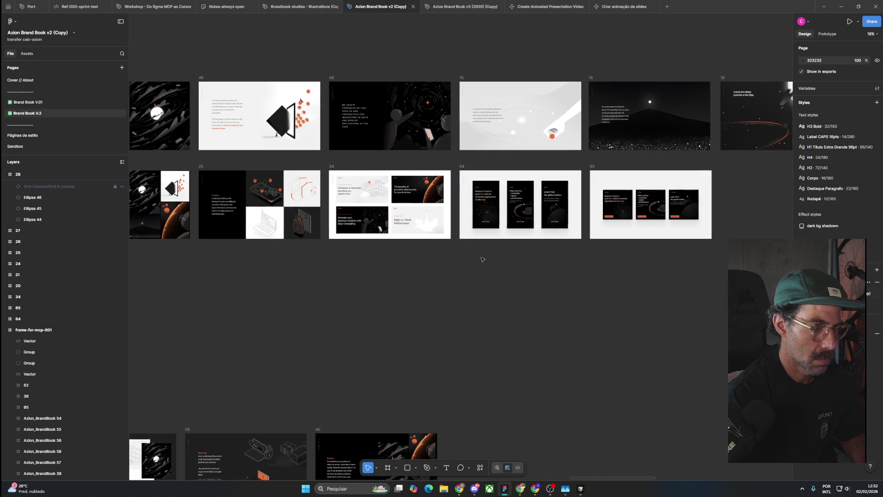
scroll(655, 256, up, 5)
scroll(561, 262, up, 2)
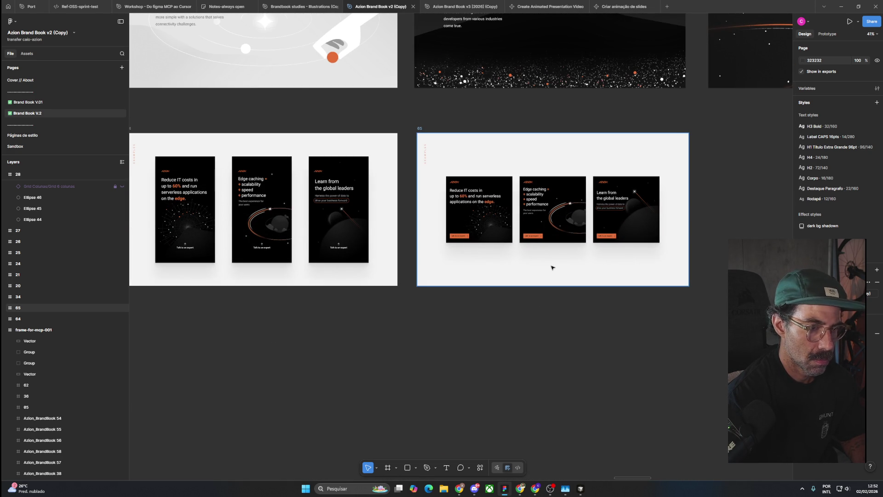
scroll(518, 221, up, 2)
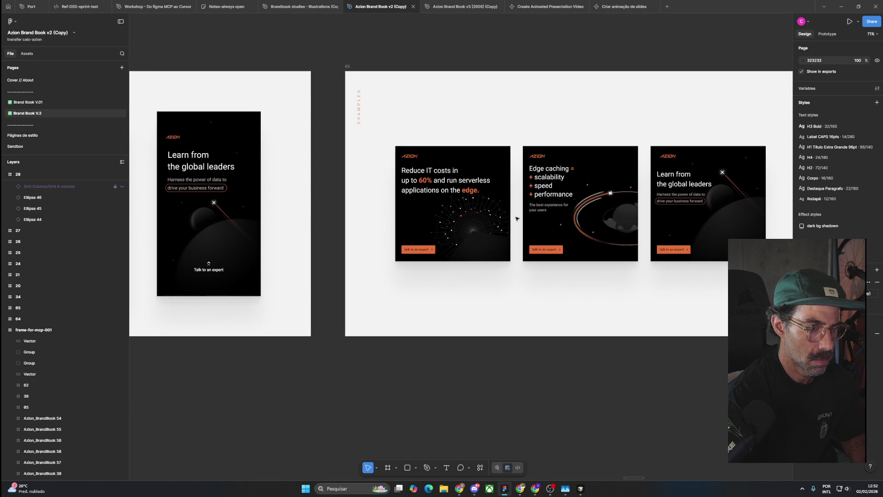
scroll(517, 219, down, 3)
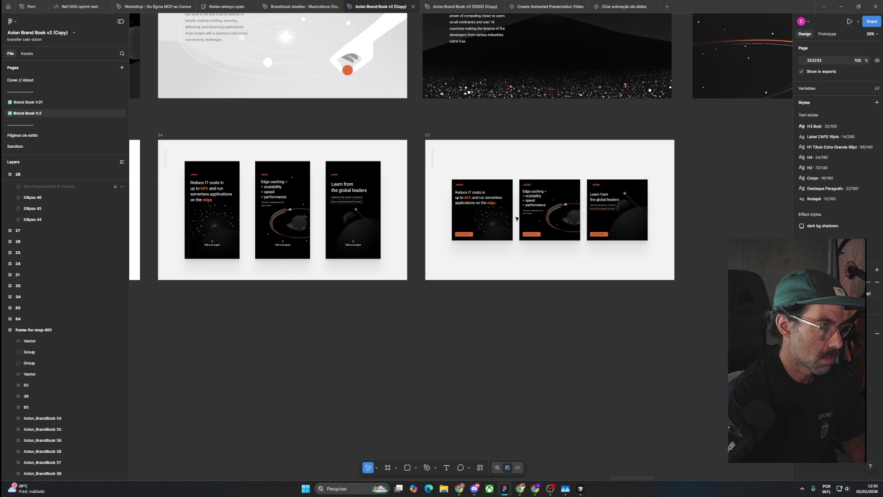
scroll(517, 219, down, 2)
scroll(516, 218, down, 2)
scroll(516, 219, down, 1)
scroll(654, 251, up, 3)
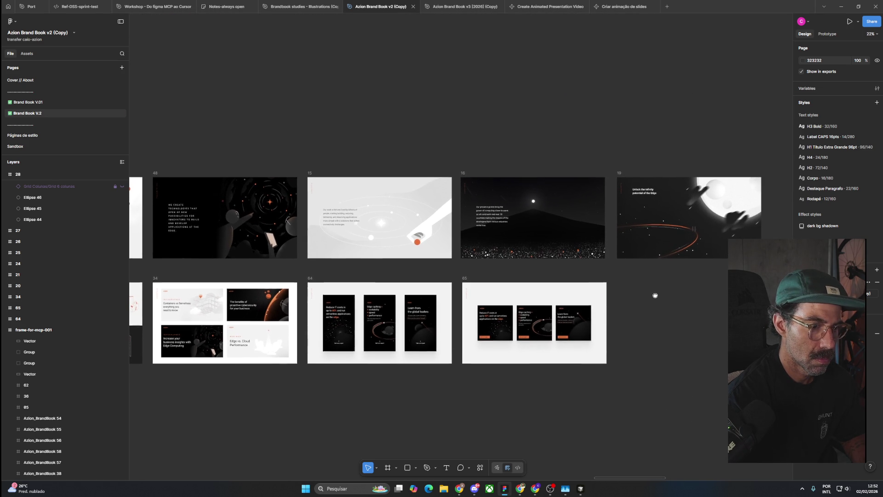
scroll(652, 301, down, 4)
scroll(543, 348, up, 2)
Step: Pan across slides 09 through 34 and select the CONCEPTS slide 07
mouse_move(543, 349)
mouse_down()
mouse_move(616, 354)
mouse_move(591, 354)
mouse_up()
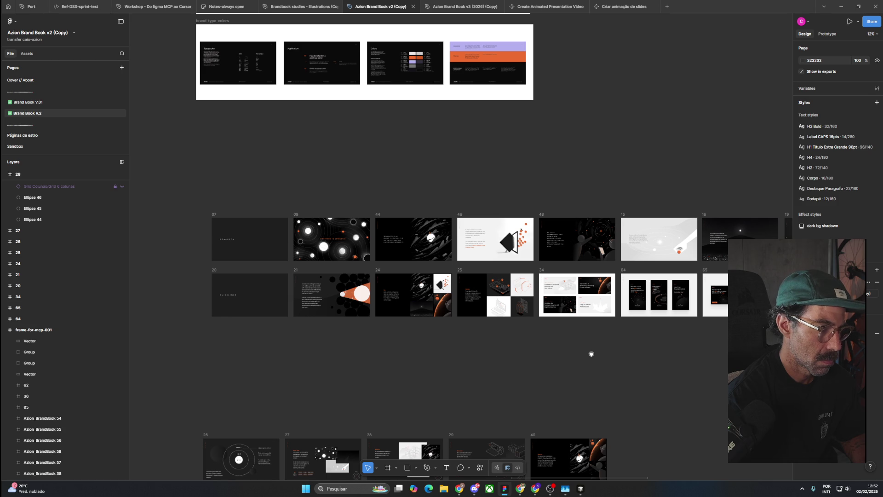
scroll(475, 339, up, 2)
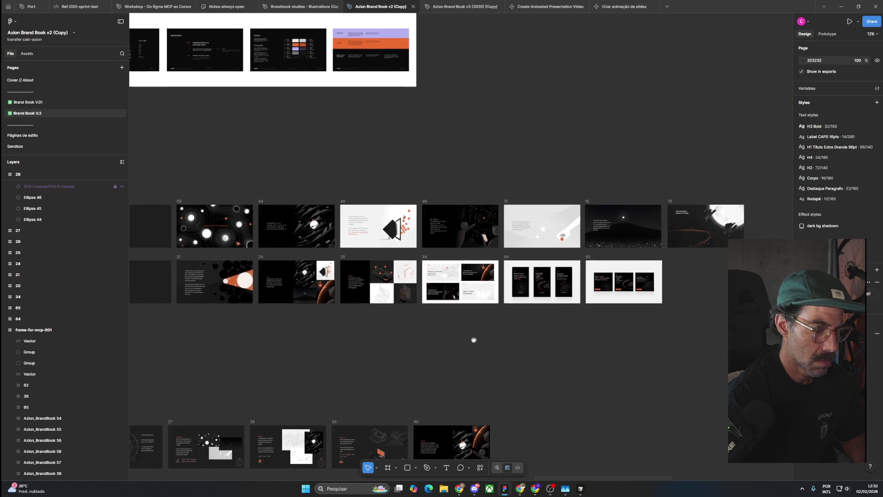
scroll(452, 283, up, 3)
scroll(452, 283, up, 3)
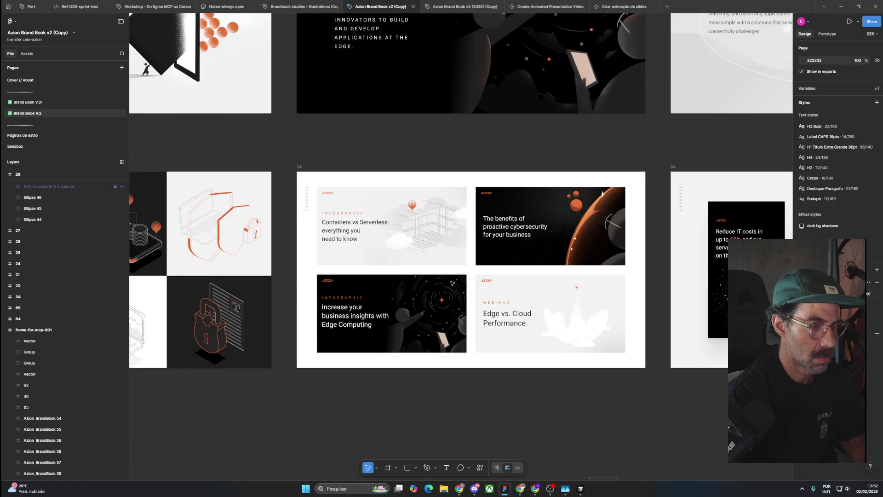
scroll(452, 283, down, 3)
drag(429, 369, 740, 363)
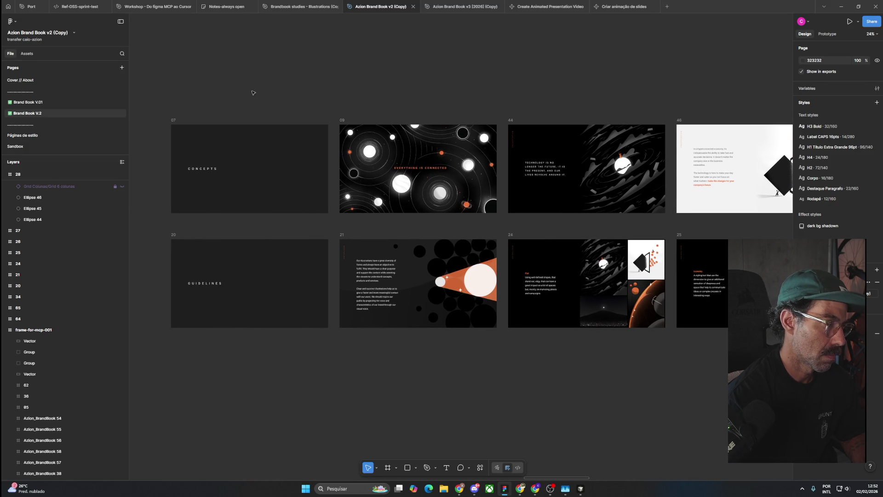
click(178, 120)
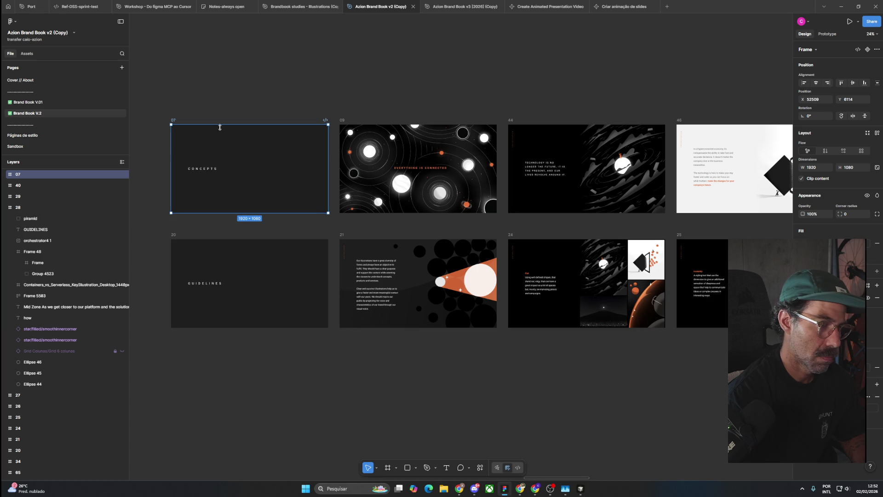
Step: Draw a frame around both slide rows and name it brand-illustrations-examples
scroll(347, 252, right, 3)
scroll(347, 252, down, 3)
scroll(347, 252, down, 2)
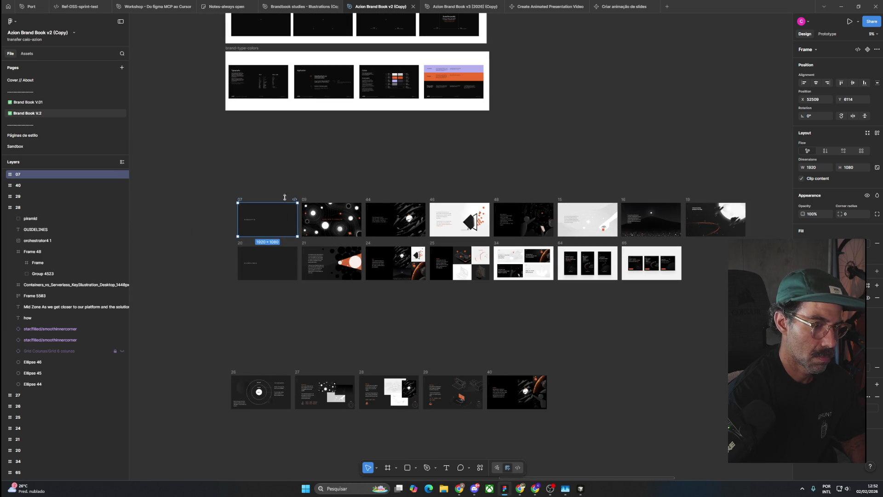
click(240, 175)
key(f)
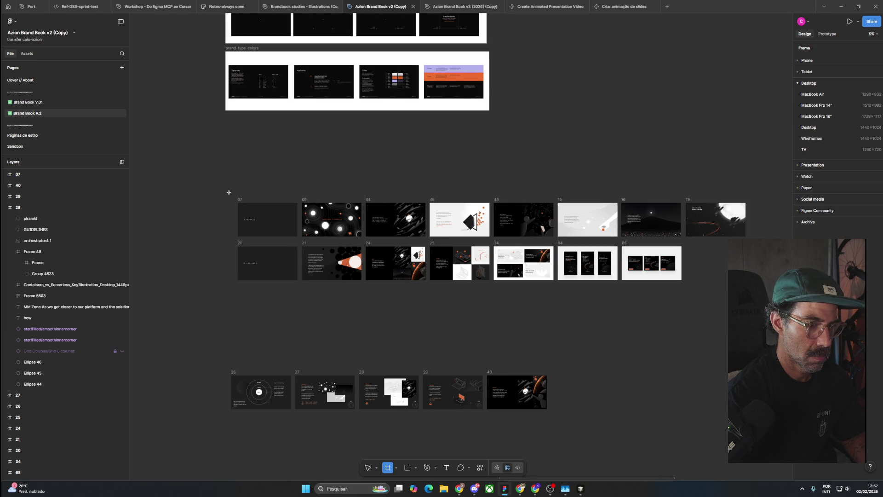
drag(225, 192, 754, 295)
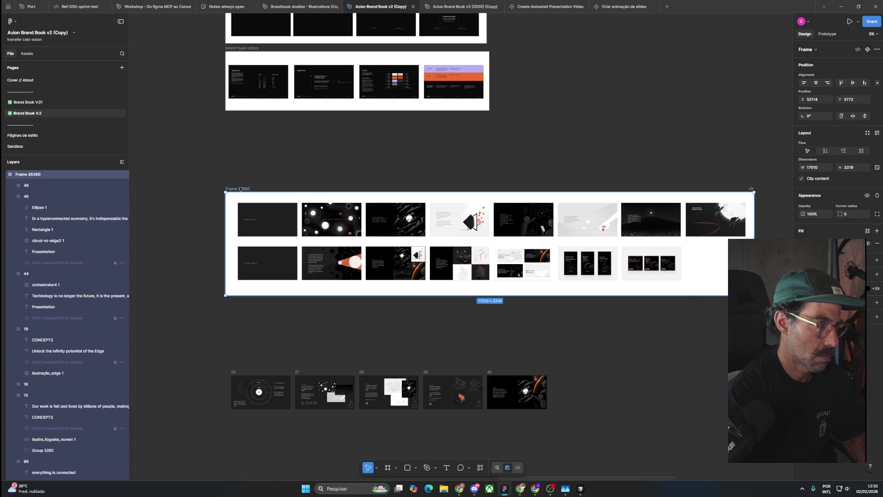
text(brand-)
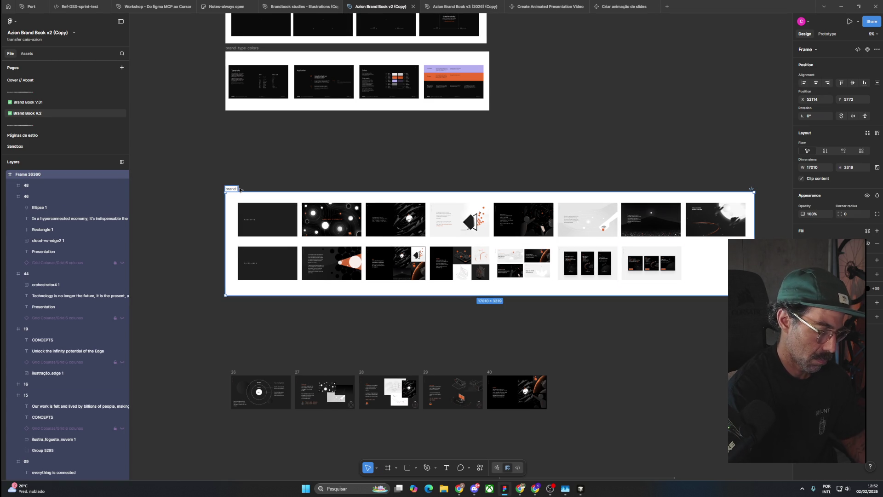
text(illustrations-exampl)
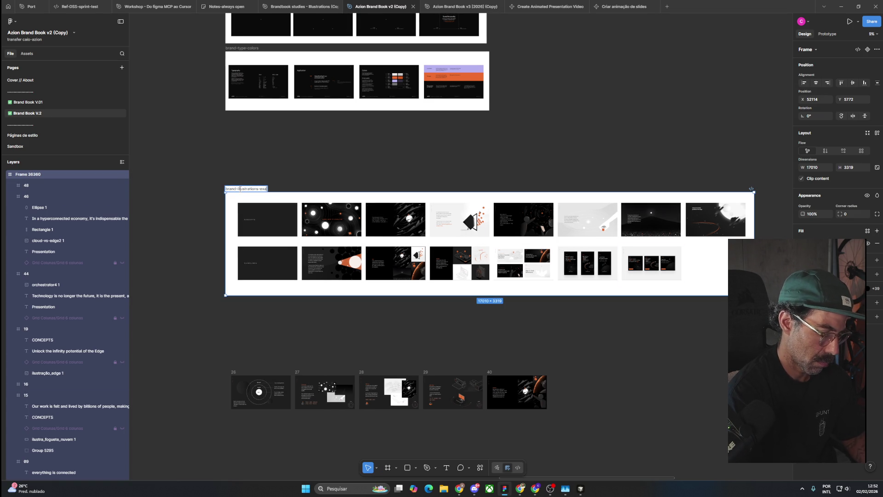
text(es)
key(Return)
key(Escape)
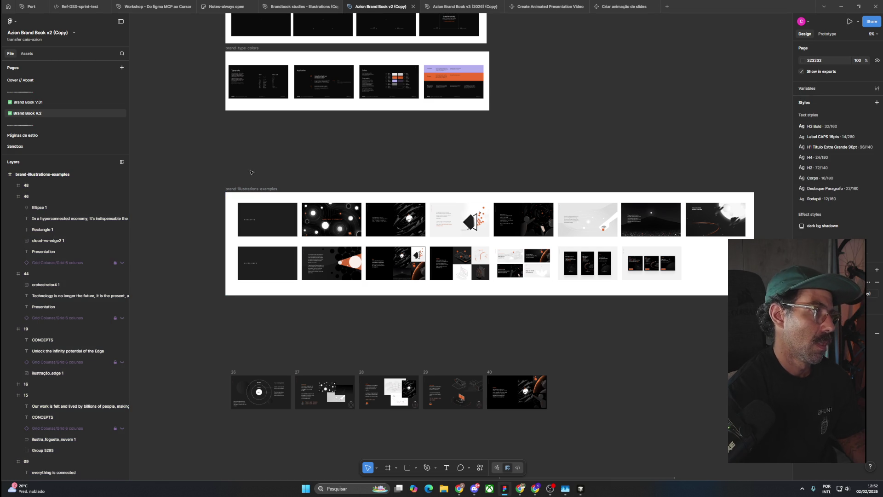
Step: Move the frame and adjust its edges to 17130 × 3165 with even margins
drag(250, 185, 262, 146)
key(Escape)
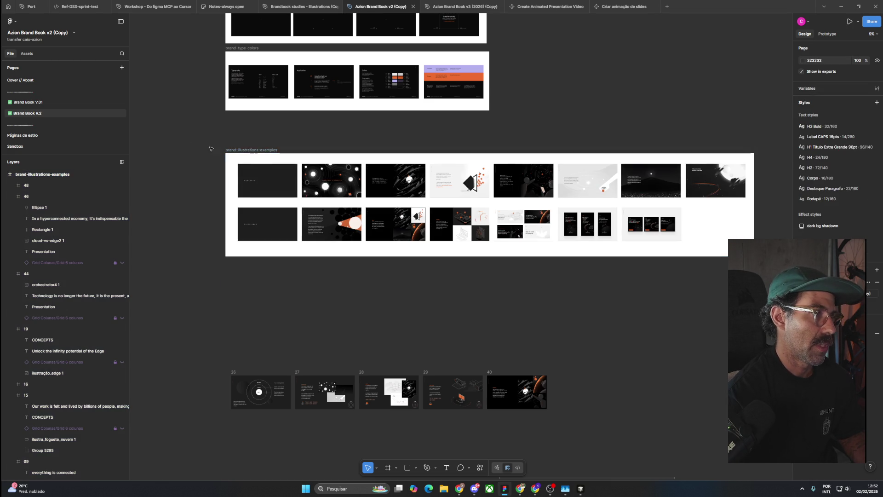
click(262, 155)
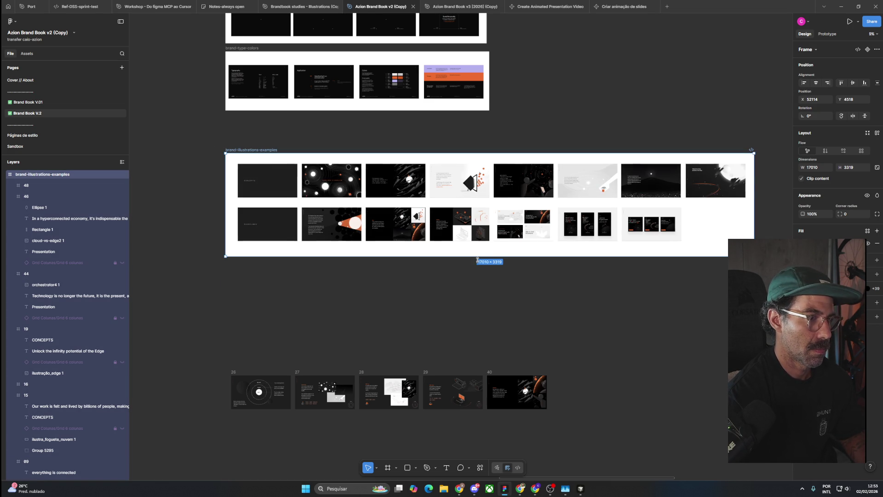
drag(479, 256, 479, 263)
drag(463, 154, 463, 163)
drag(754, 211, 756, 210)
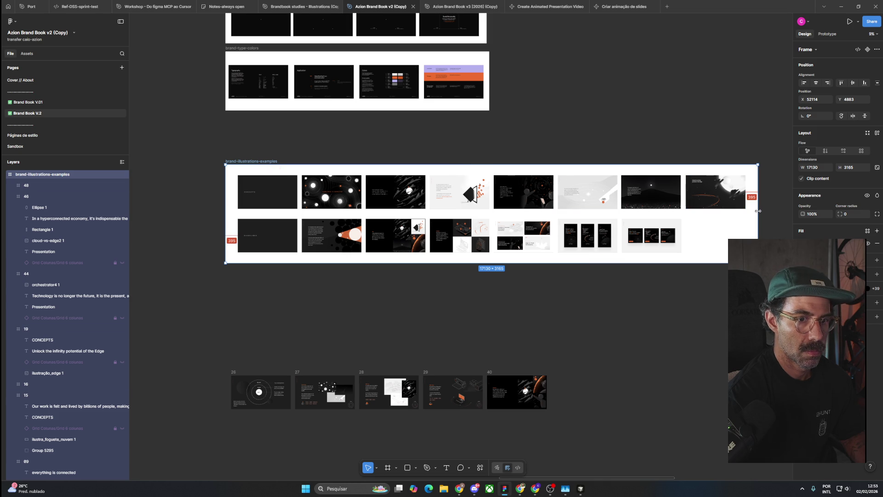
click(581, 121)
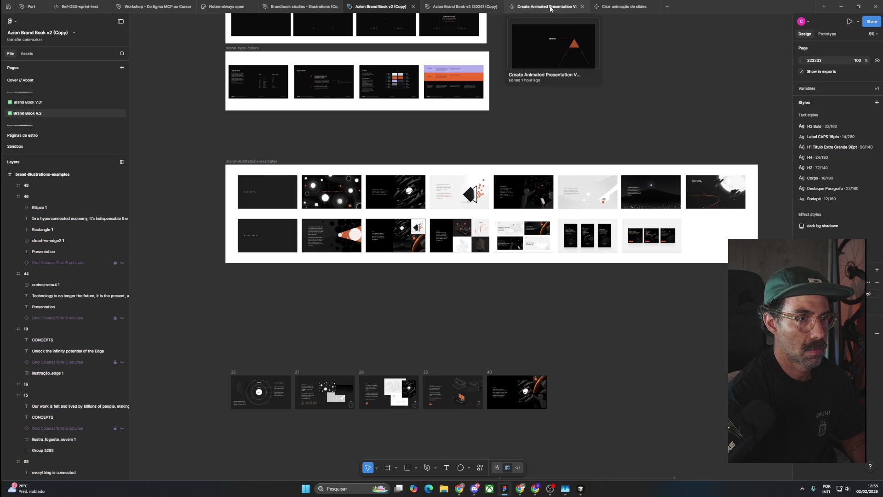
Step: In Criar animação de slides, draft a prompt to keep inserting slides with the same animation
click(620, 6)
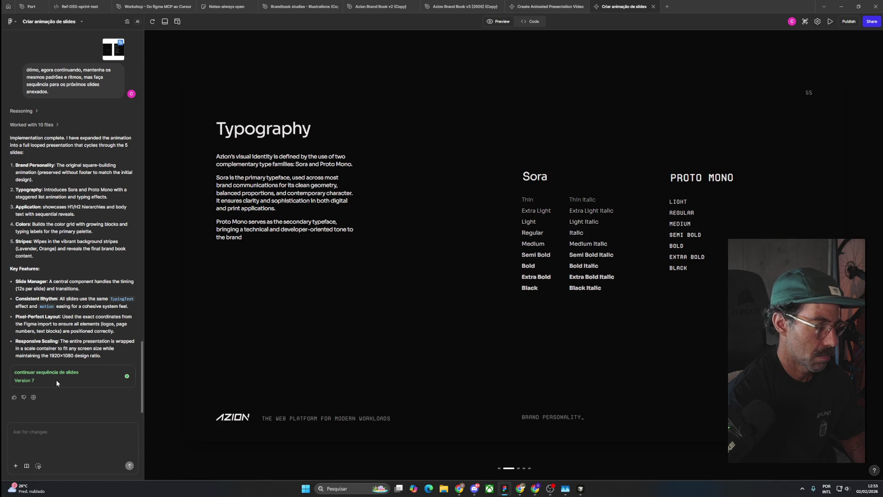
click(37, 440)
text(ótimo)
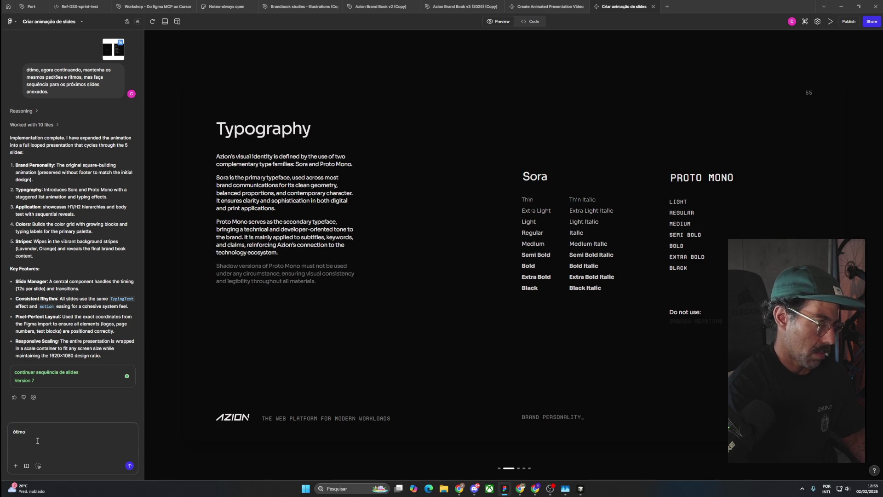
text(, agora vamos const)
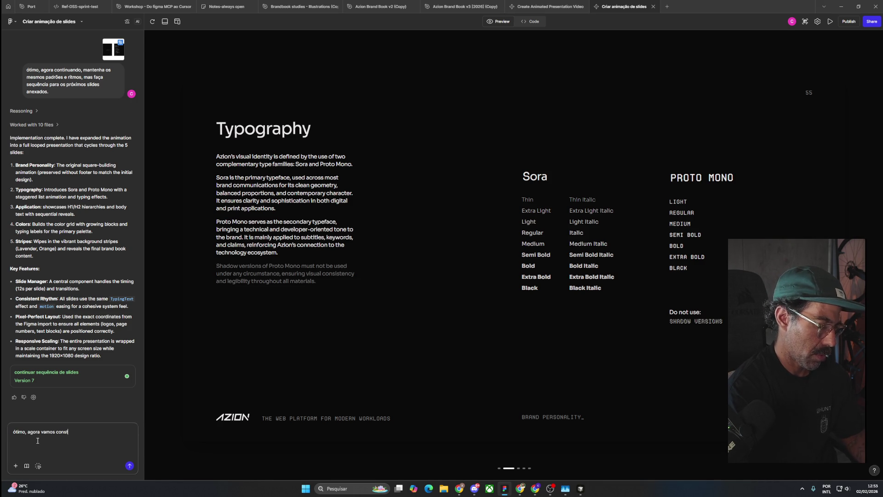
text(inuar inserindo s)
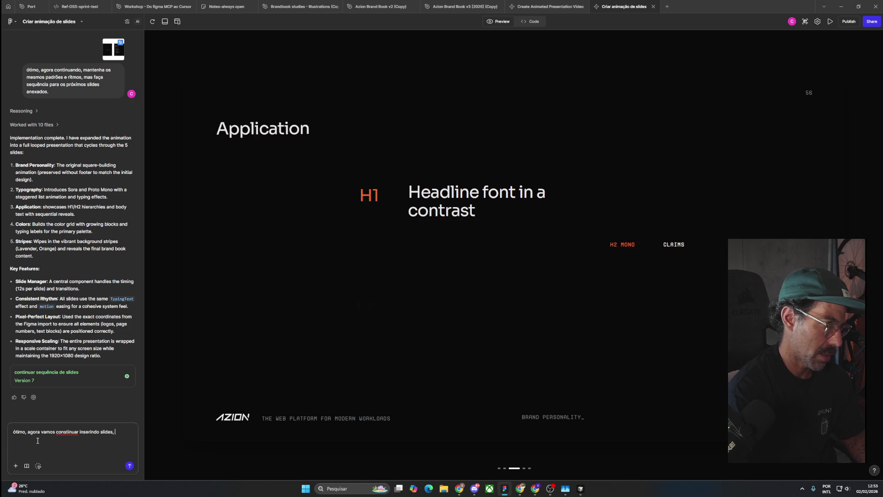
text(lides, mante)
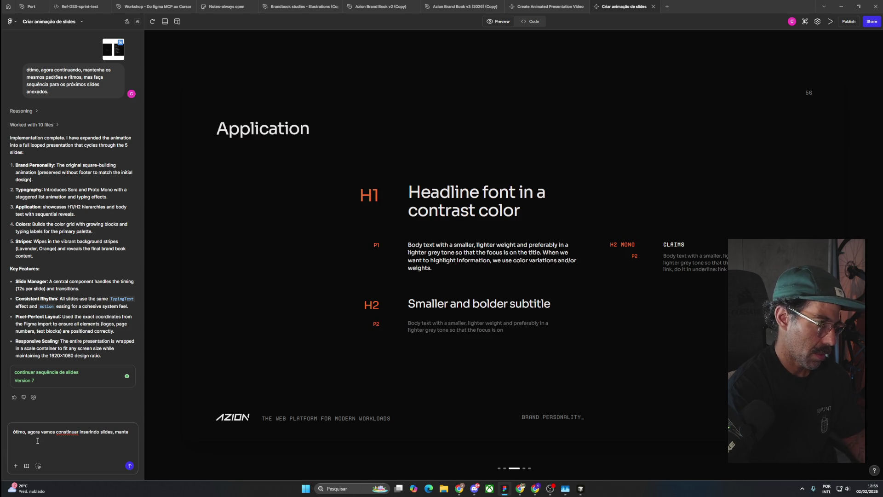
text(ndo os padrões de animação e)
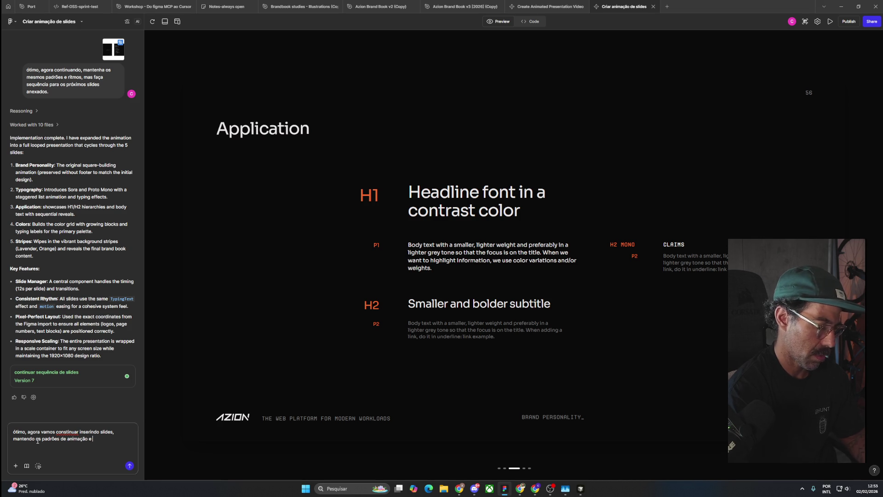
text(o.)
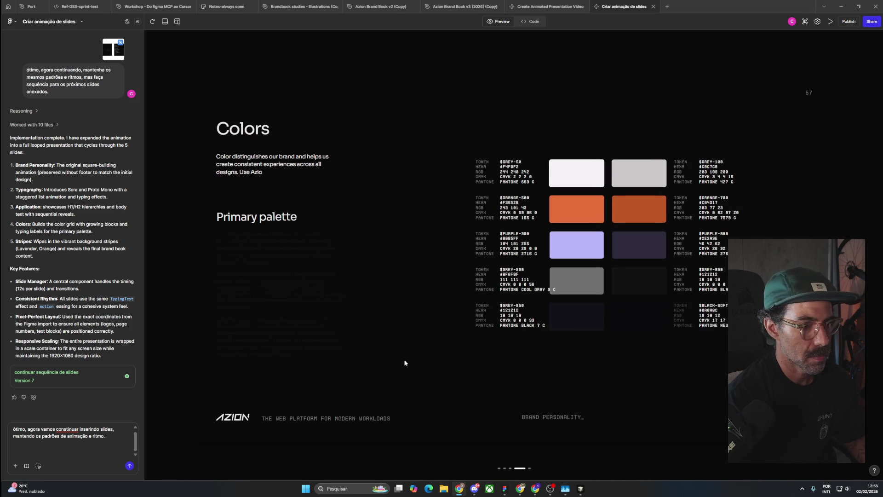
Step: Look through the other project tabs and return to the Azion Brand Book v2 (Copy) file
click(564, 7)
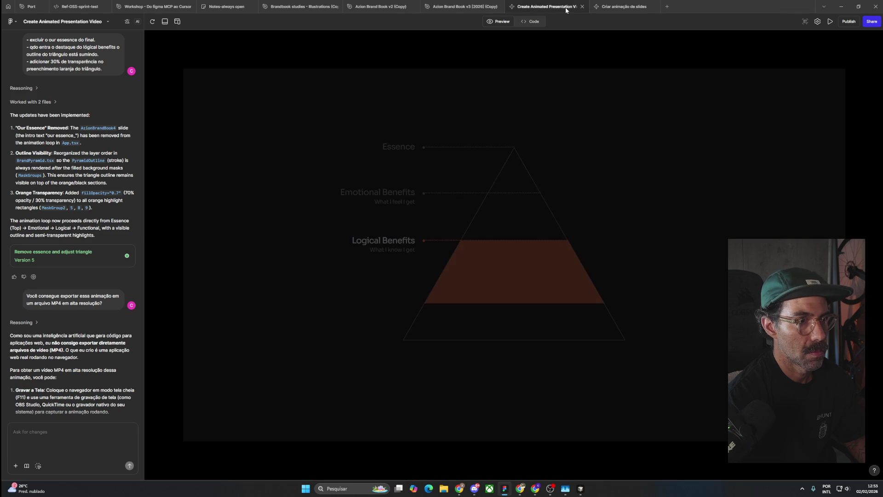
click(608, 7)
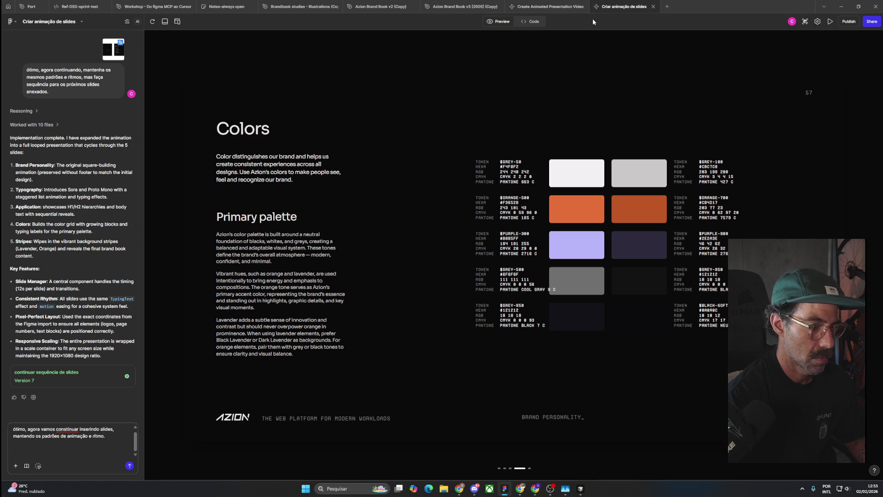
key(alt+Tab)
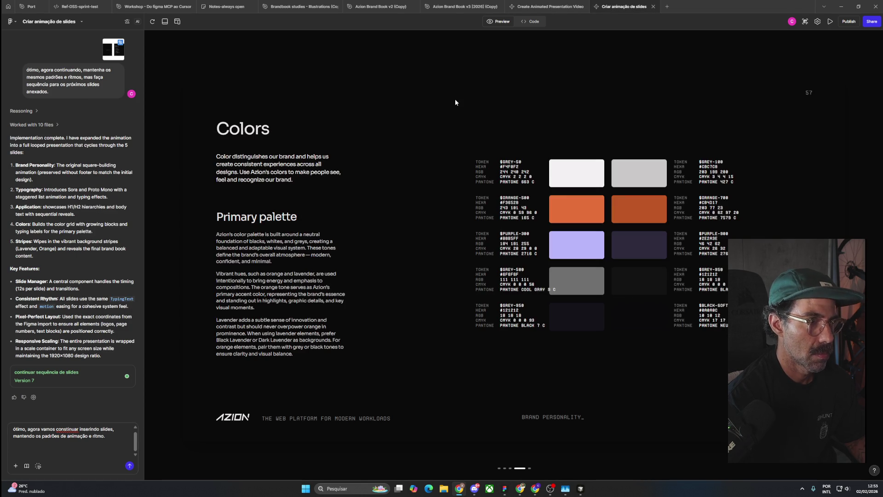
click(464, 6)
click(388, 7)
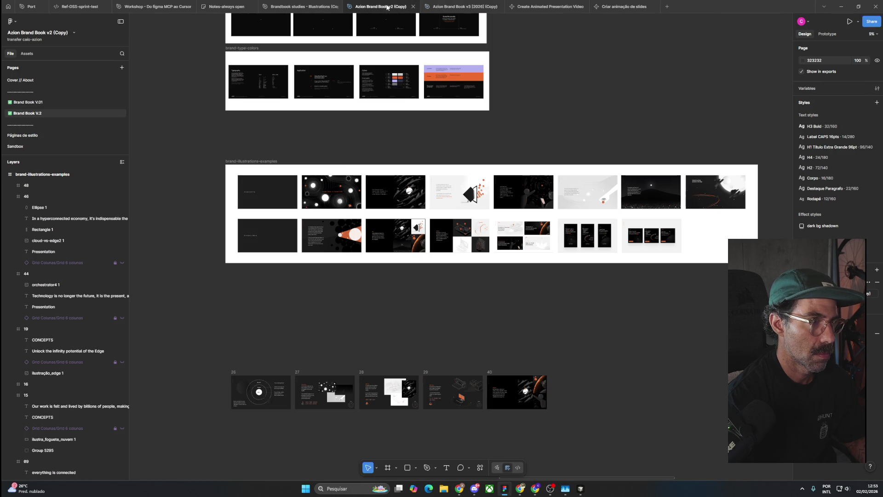
scroll(219, 199, up, 5)
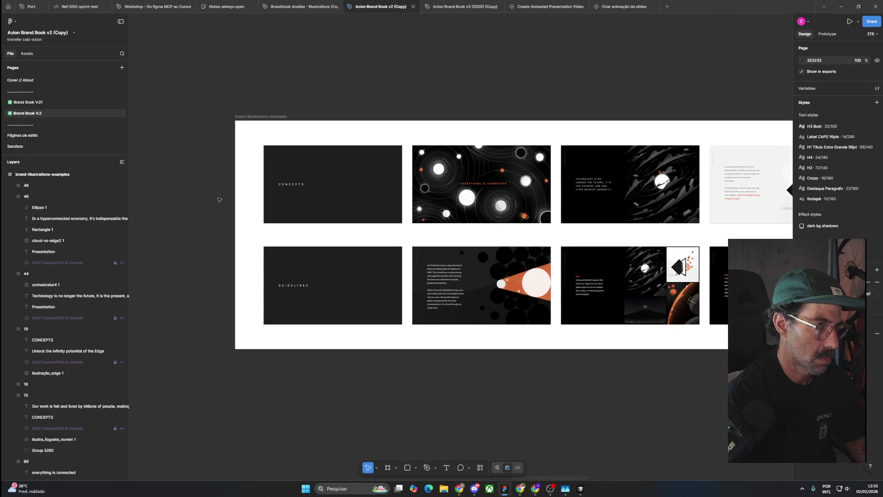
mouse_move(687, 199)
mouse_down()
mouse_move(527, 220)
mouse_move(324, 220)
mouse_up()
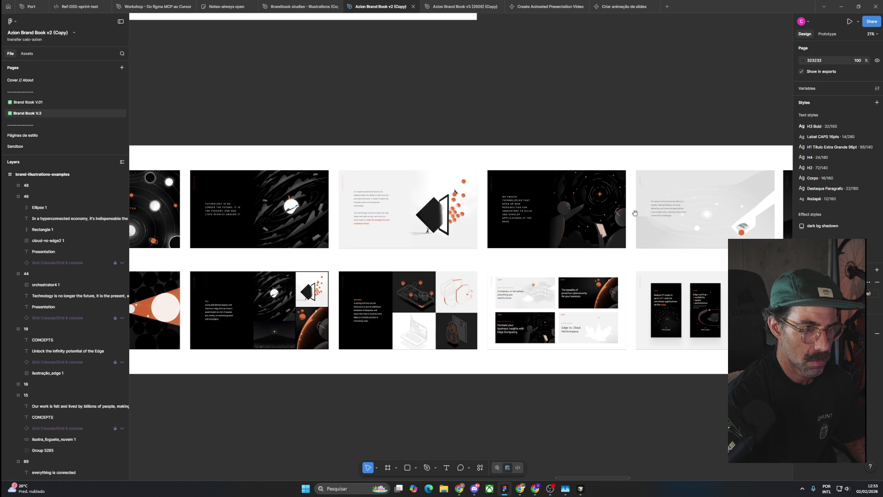
drag(633, 212, 497, 224)
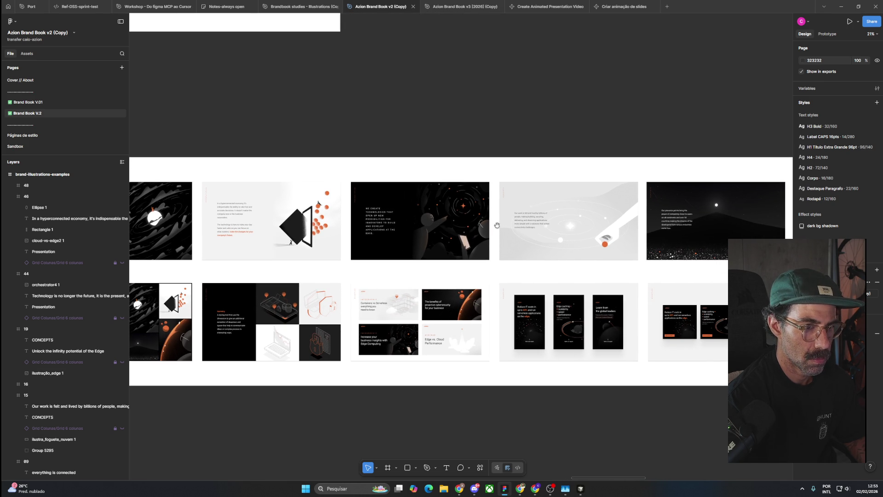
key(alt+Tab)
key(alt+Tab)
Step: Add a prompt line asking for faster animations of the left explanatory text blocks
click(623, 7)
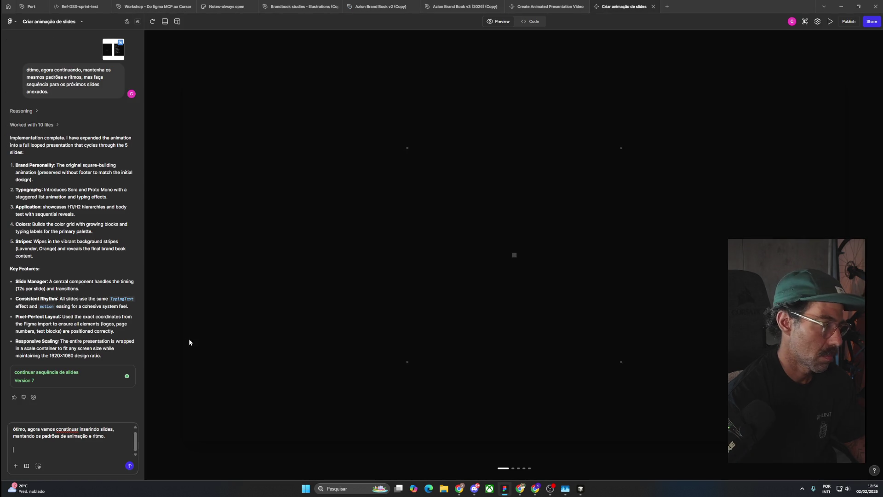
text(fa)
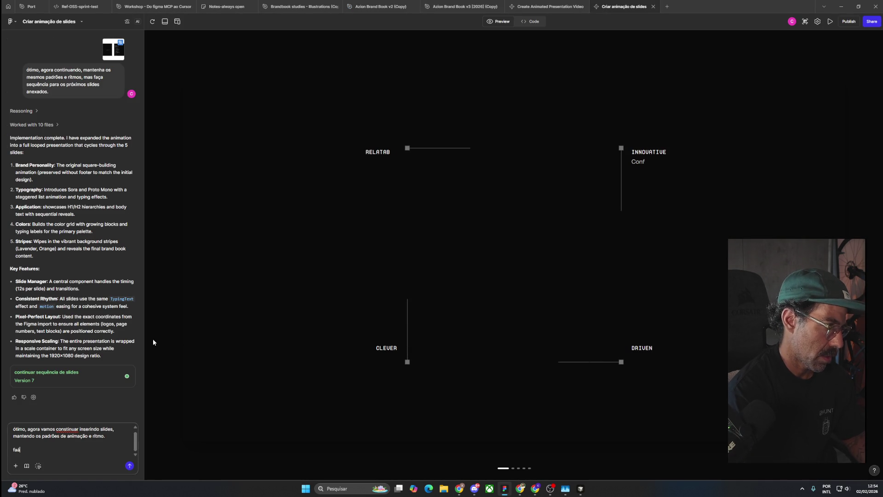
text(ça as animações dos blocos es)
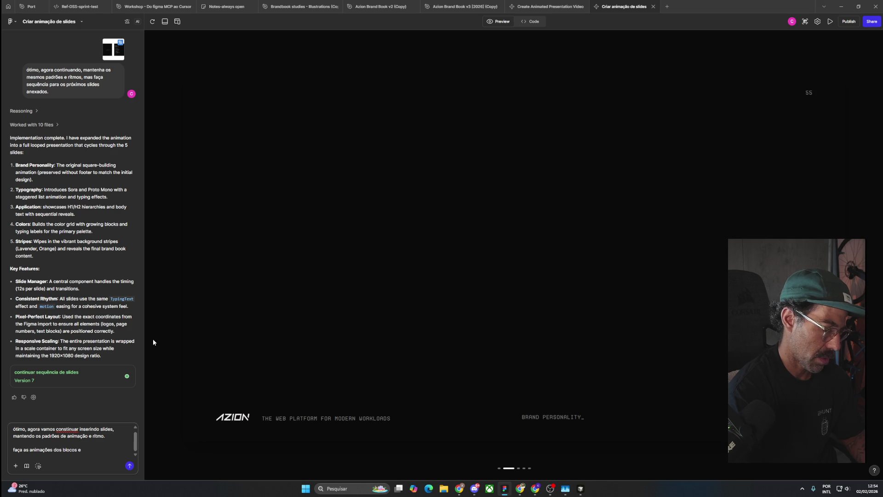
text(plicativos de tex)
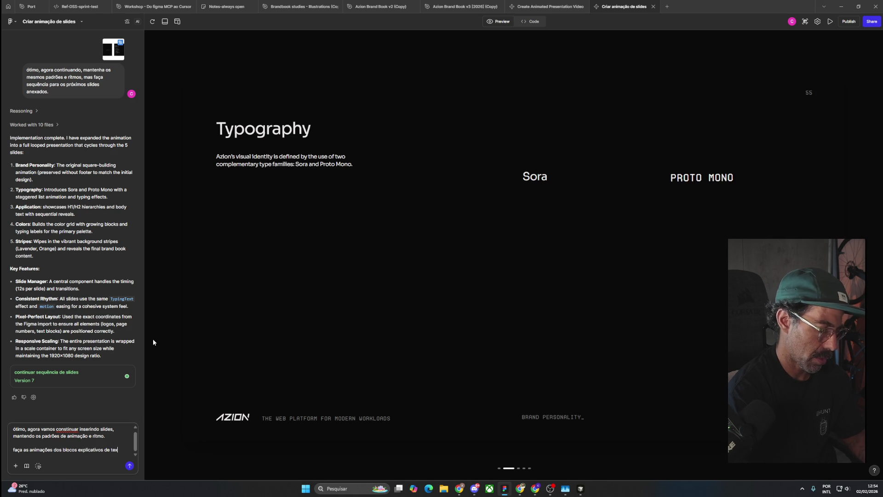
text(to das esquerda de forma mai)
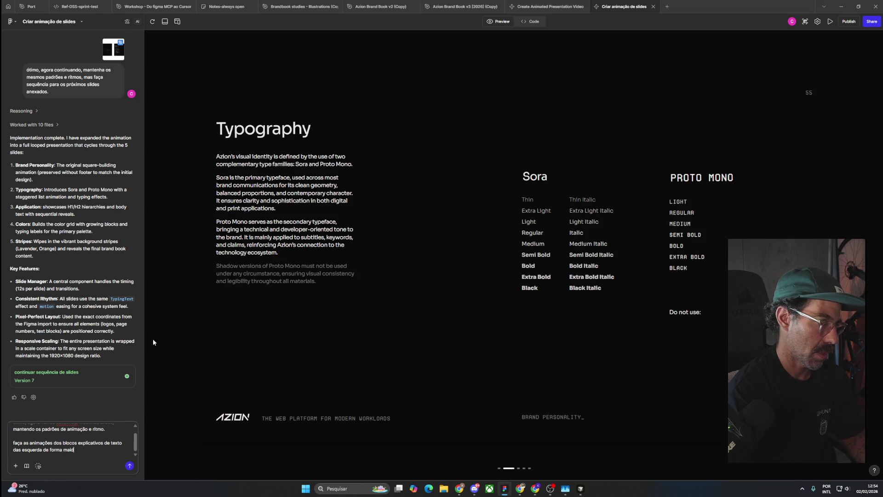
text(s rápida,)
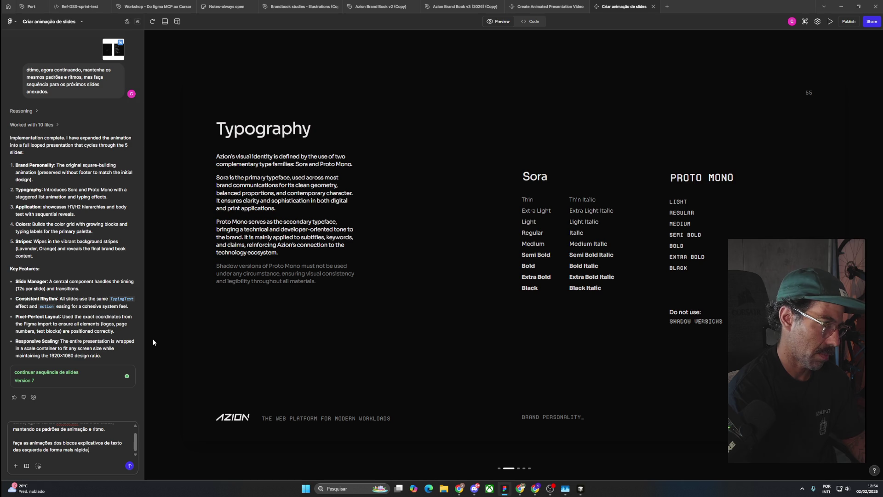
text( animando a )
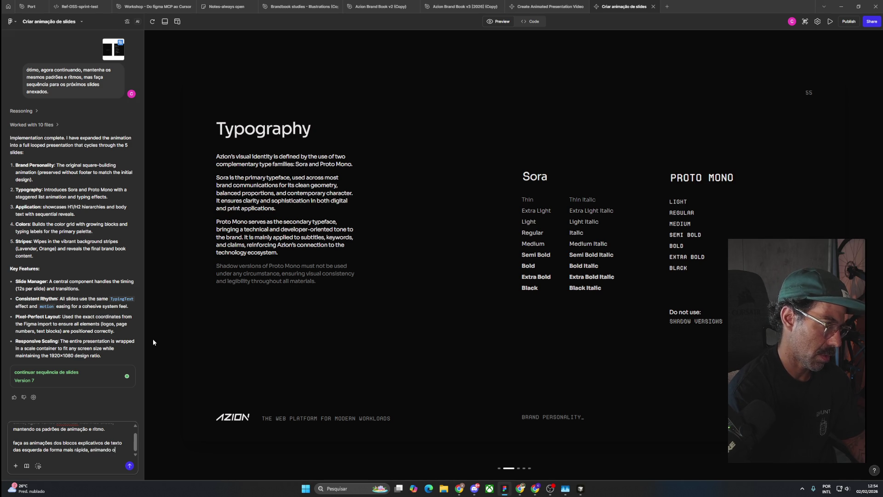
text(entrada do)
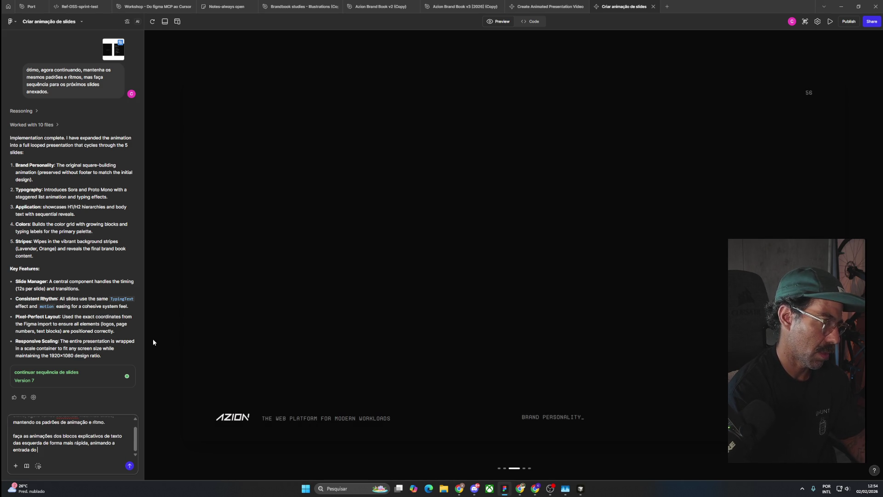
text( v)
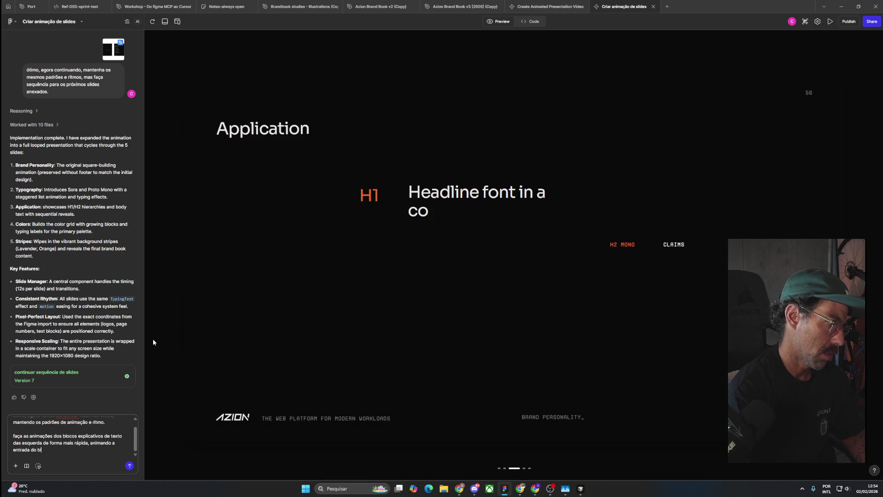
text( bloco inteiro e)
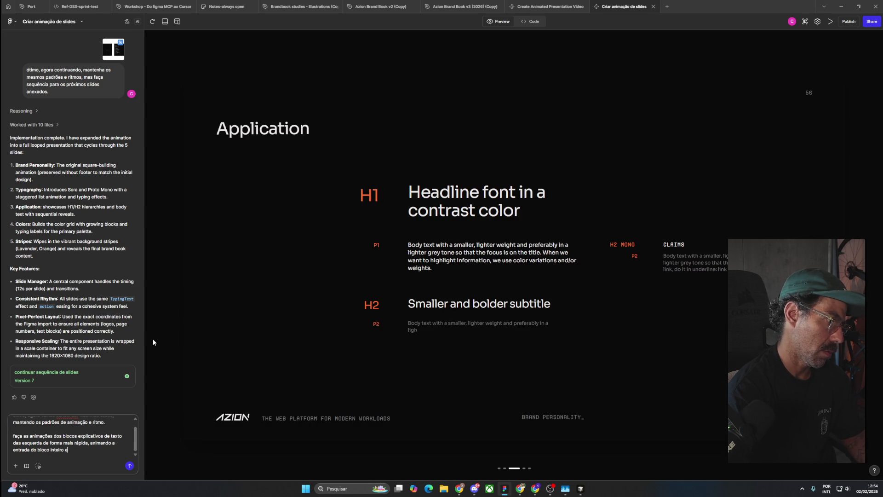
text( não linha por linha)
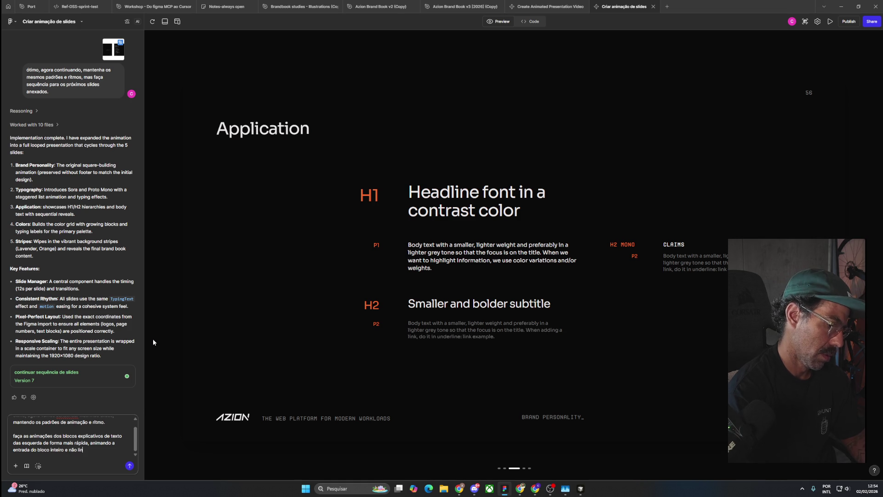
text(.)
key(shift+Return)
key(shift+Return)
Step: Glance through the other open windows, then return to the prompt
key(alt+Tab)
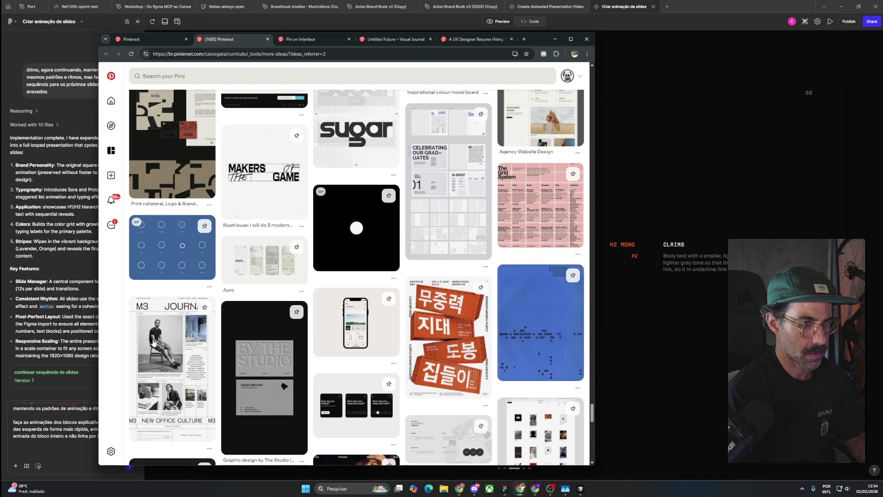
key(alt+Tab)
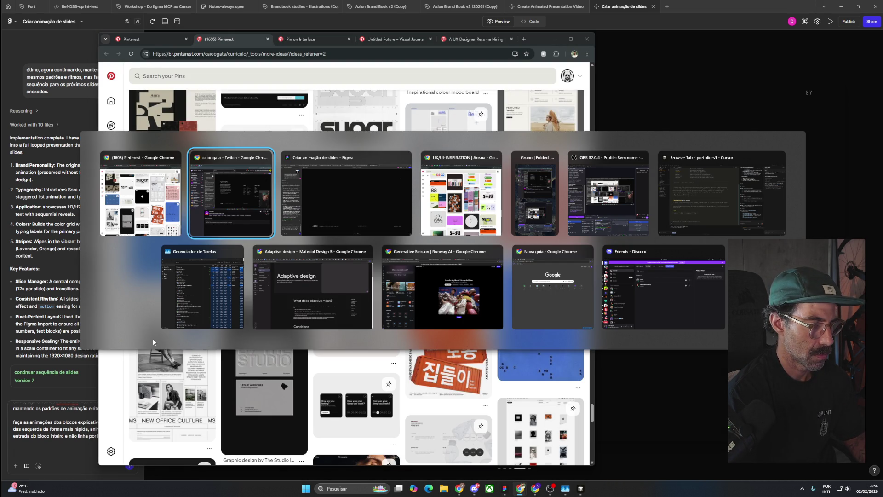
key(Escape)
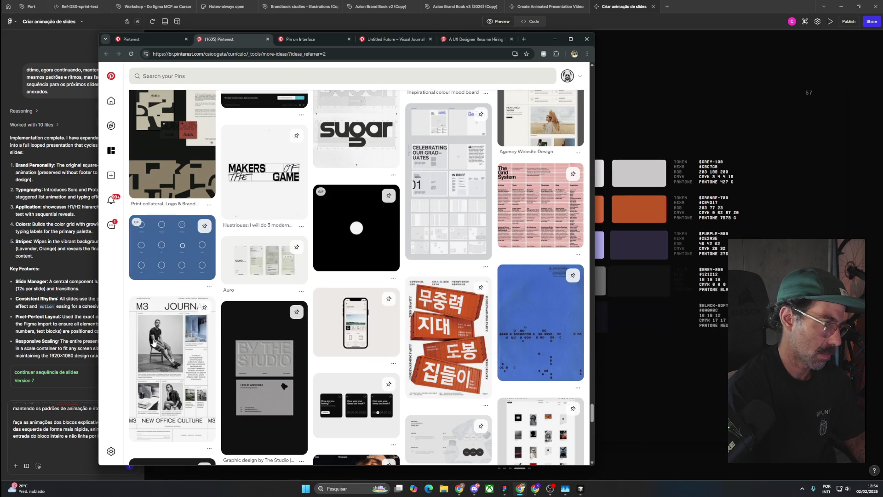
click(40, 449)
Step: Add prompt text asking for gentle camera pan or zoom on illustration slides, without modifying illustrations
text(Os próximos slides são de il)
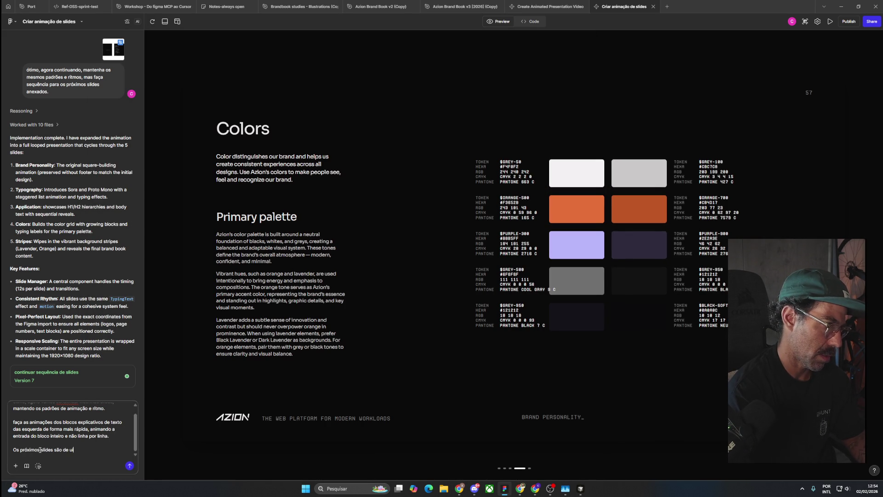
text(ustrações,)
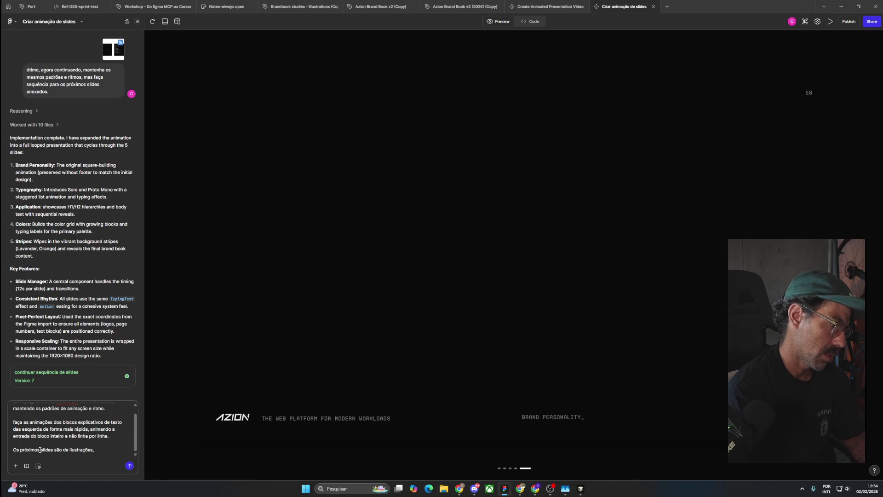
text( pode in)
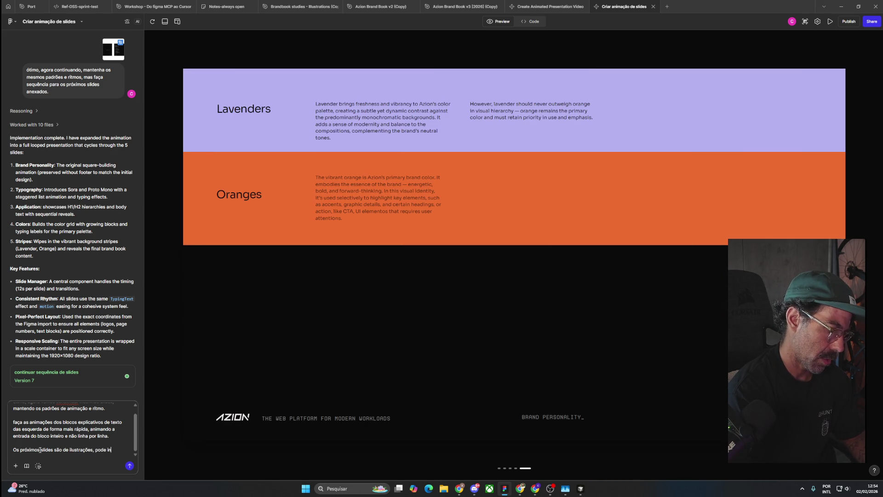
text(cluir pequenos movimentos nelas, como pa)
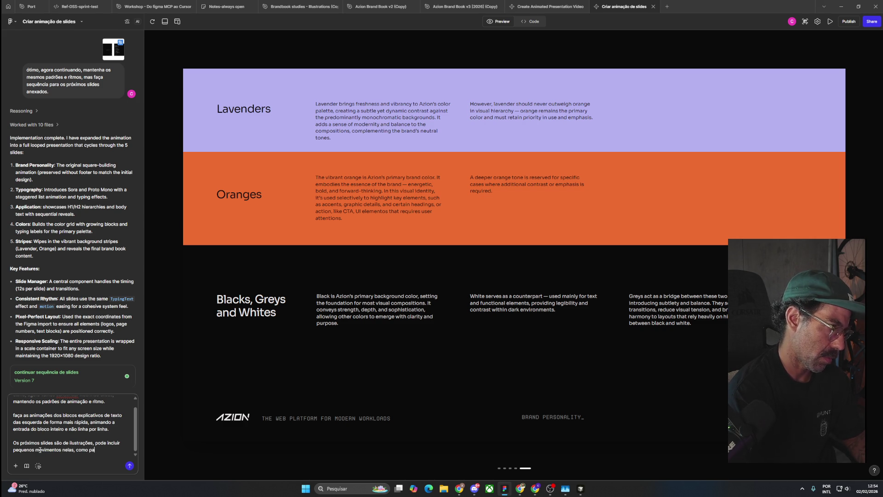
text(n de câmera ou)
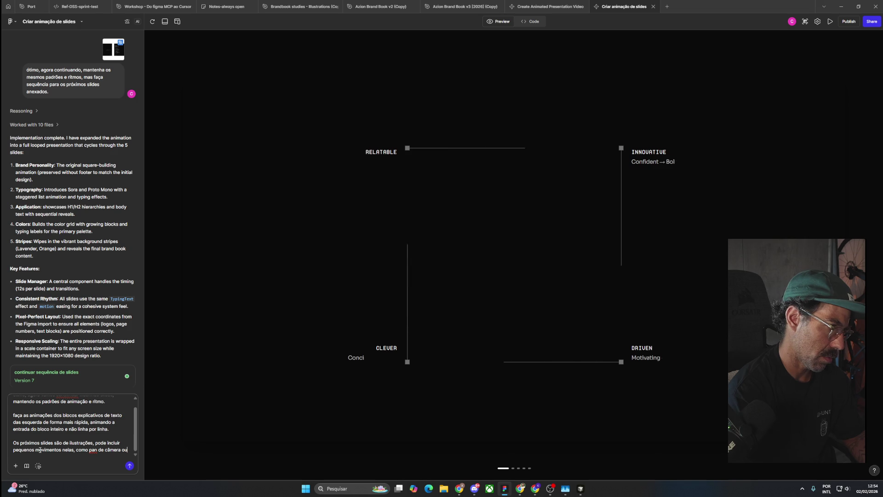
text( zoom, tudo bem leve e tranq)
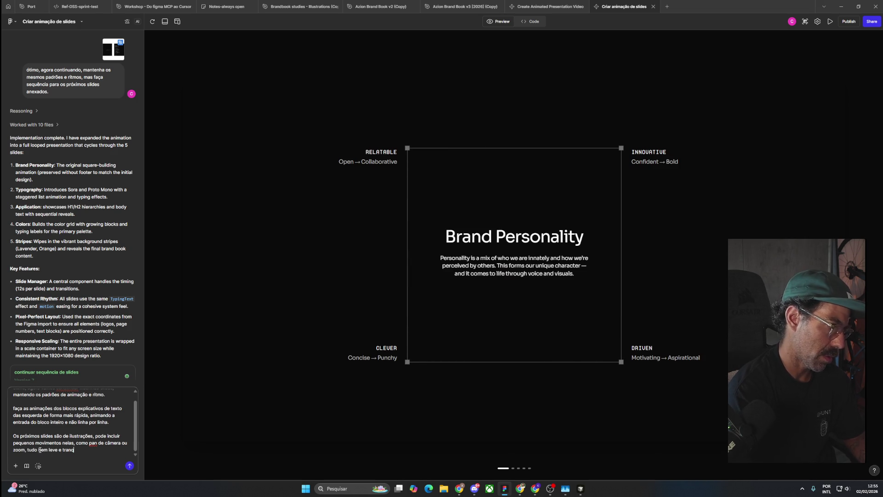
text(uilo enquanto a compos)
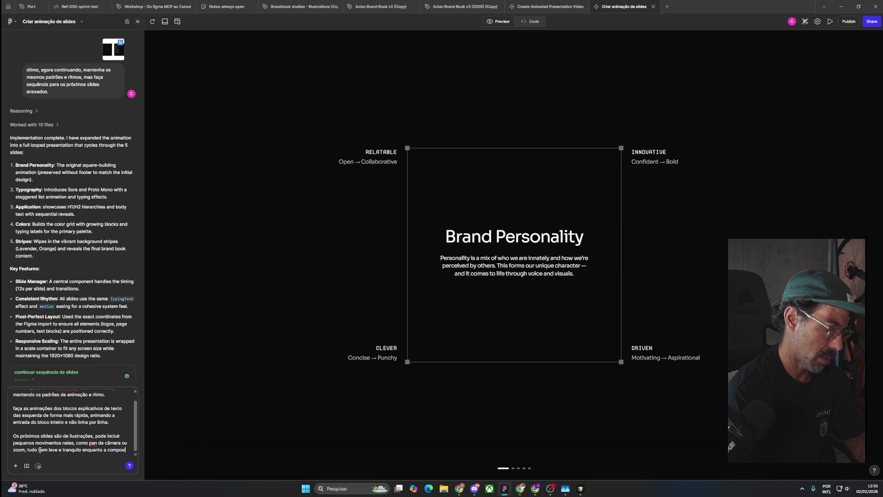
text(ição da cena é)
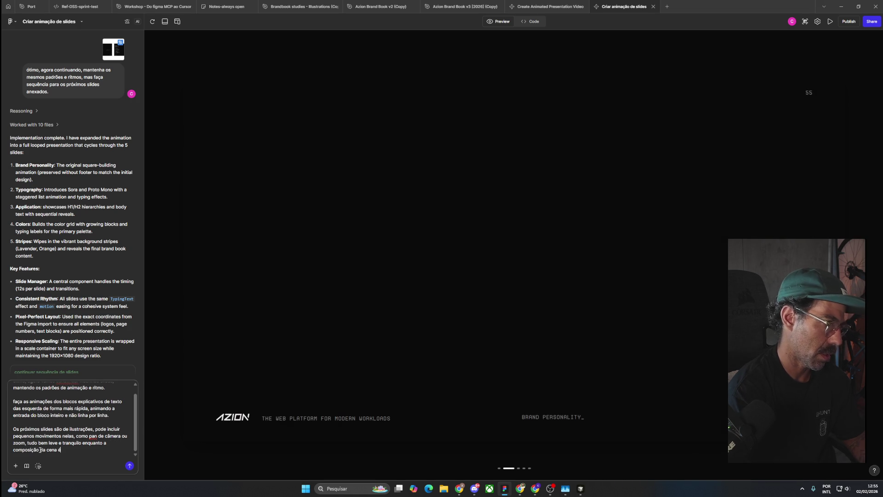
text( feita.)
key(shift+Return)
key(alt+Tab)
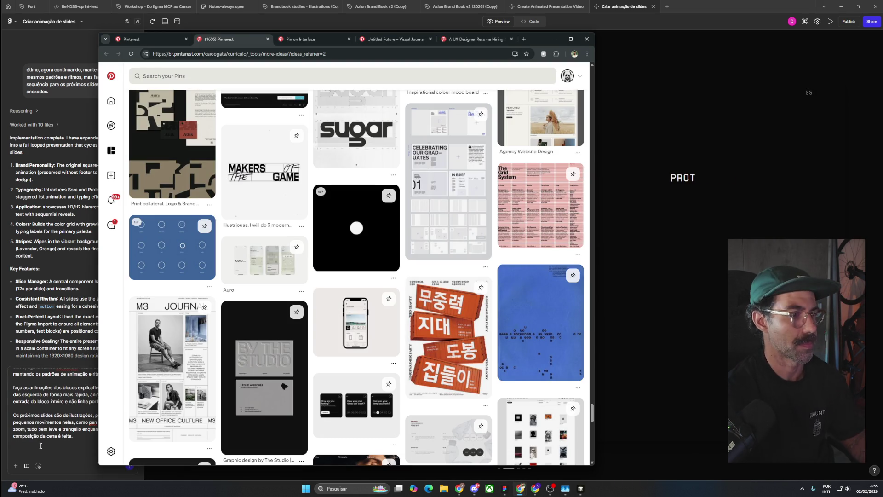
key(alt+Tab)
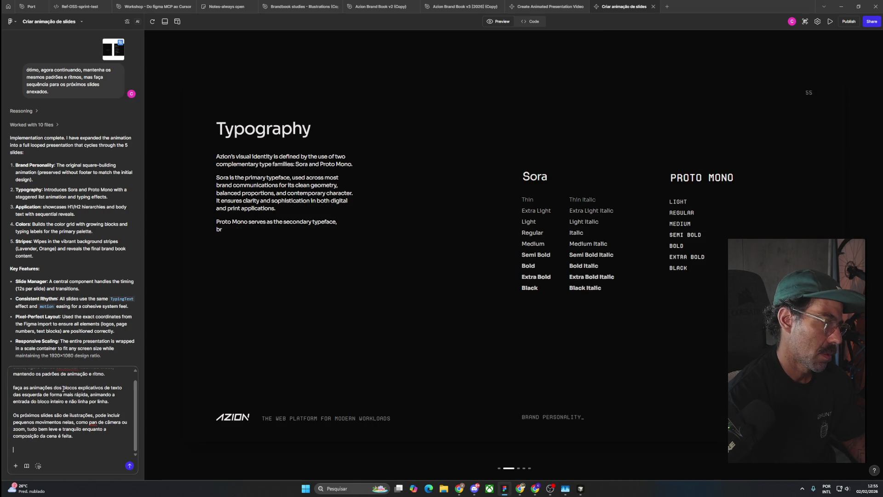
text(Não alterar o conteúdo ou)
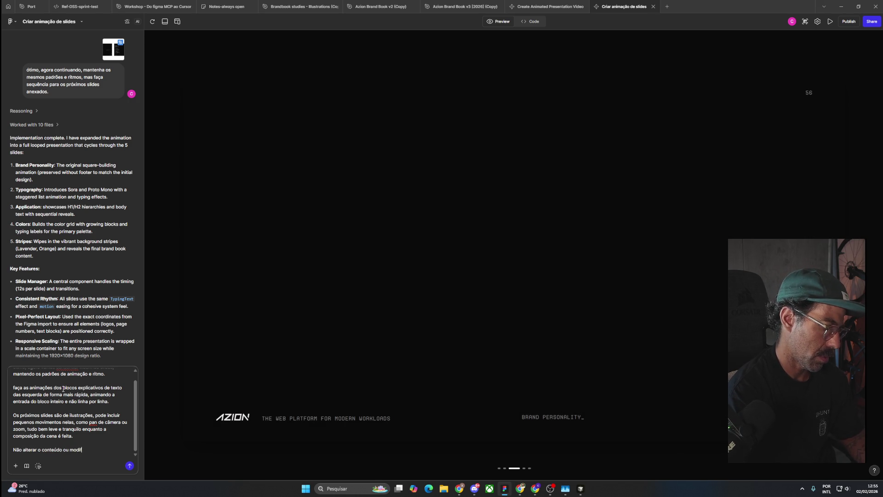
text(modificar as il)
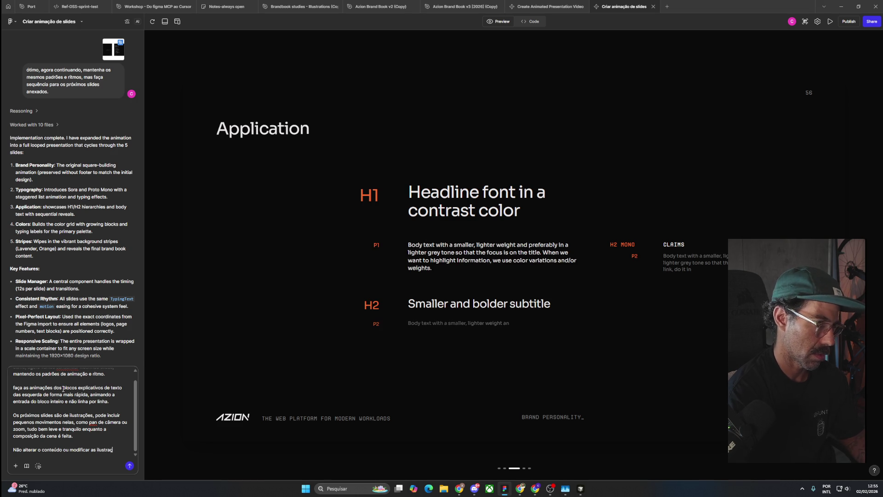
text(ustrações.)
key(shift+Return)
key(shift+Return)
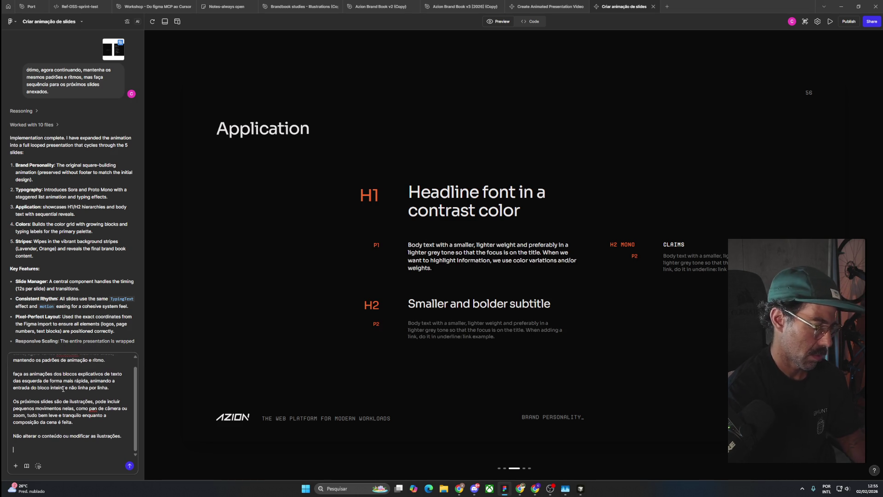
Step: Paste reference slide images into the prompt, then remove all four attachments
key(ctrl+v)
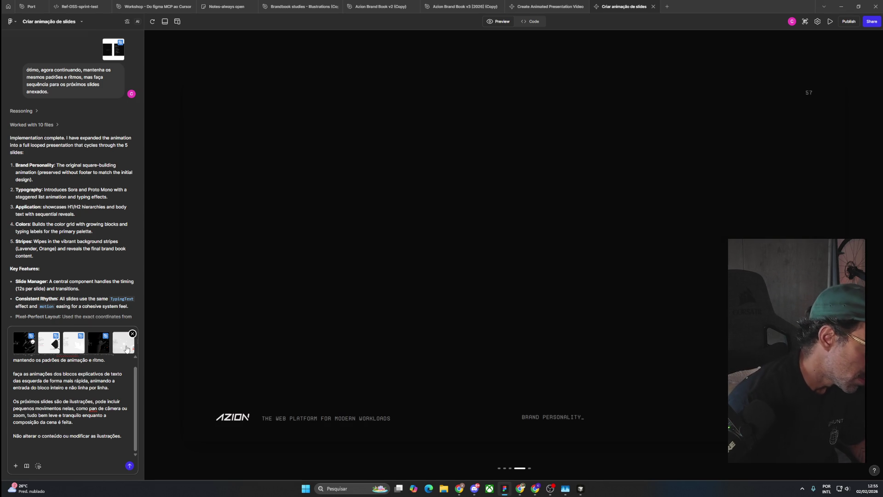
mouse_move(130, 344)
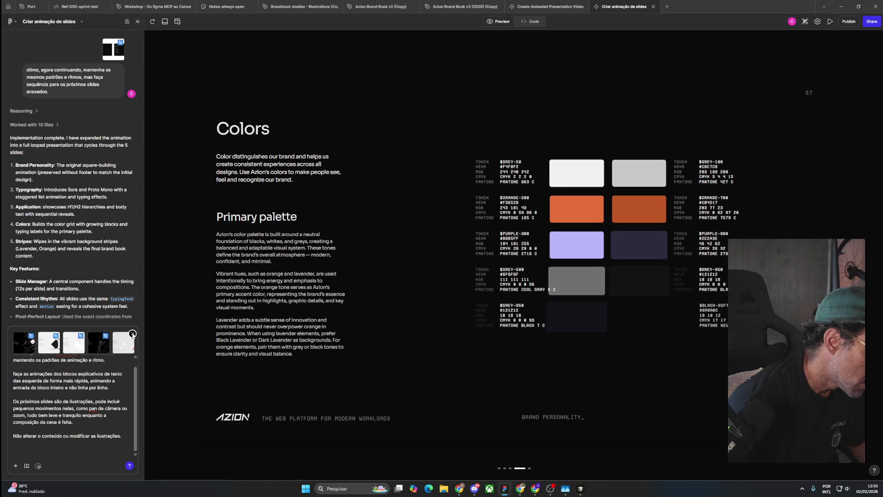
click(133, 333)
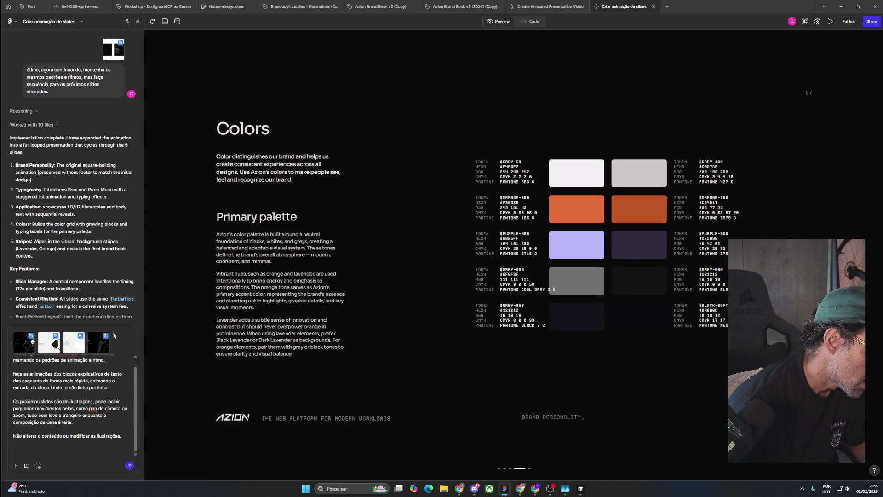
click(108, 334)
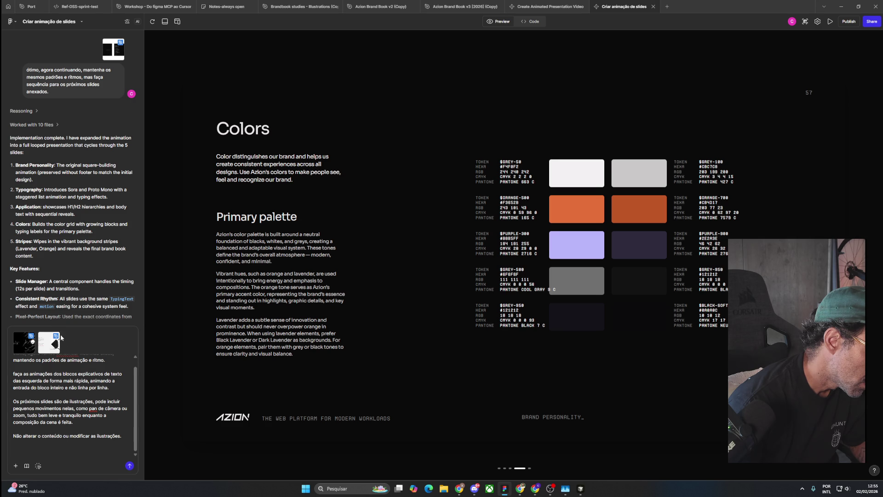
click(58, 334)
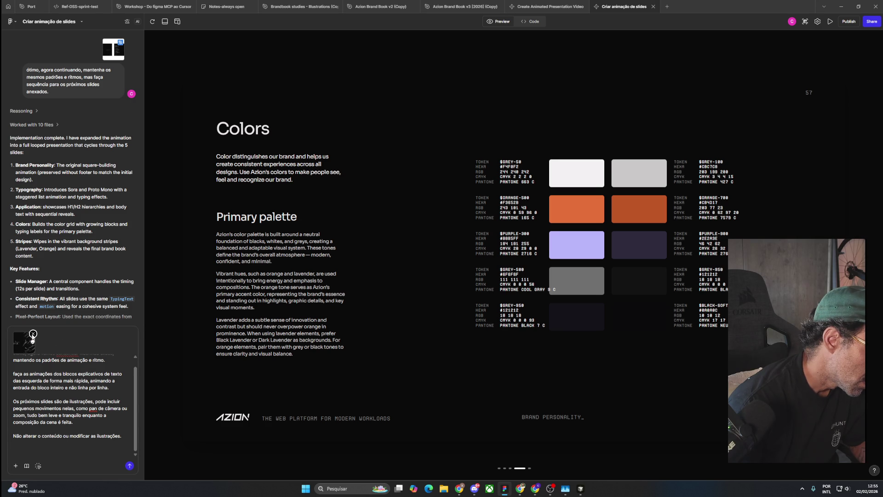
click(33, 333)
key(alt+Tab)
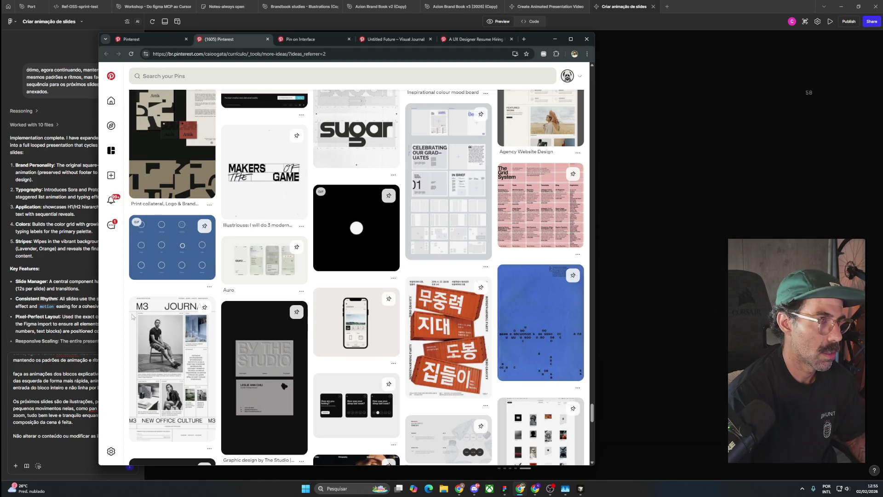
click(95, 360)
Step: Select and copy the brand-illustrations-examples frame in the Azion Brand Book v2 copy
click(385, 6)
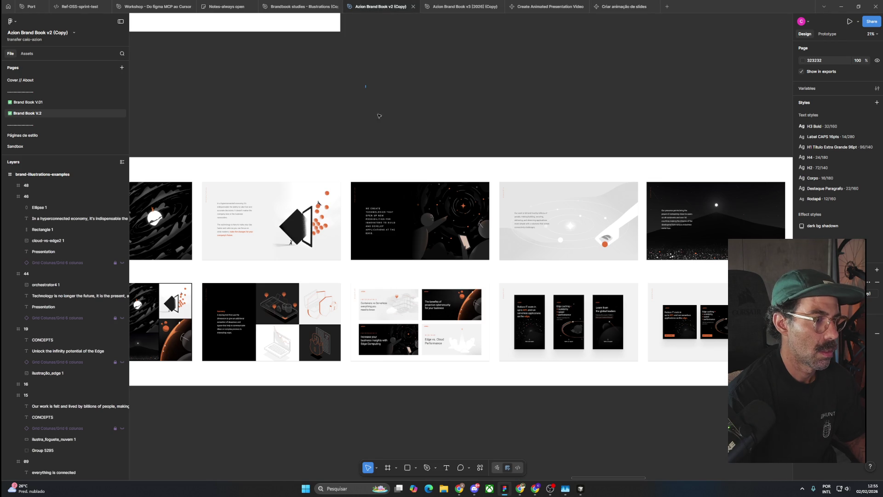
scroll(370, 94, down, 5)
click(197, 168)
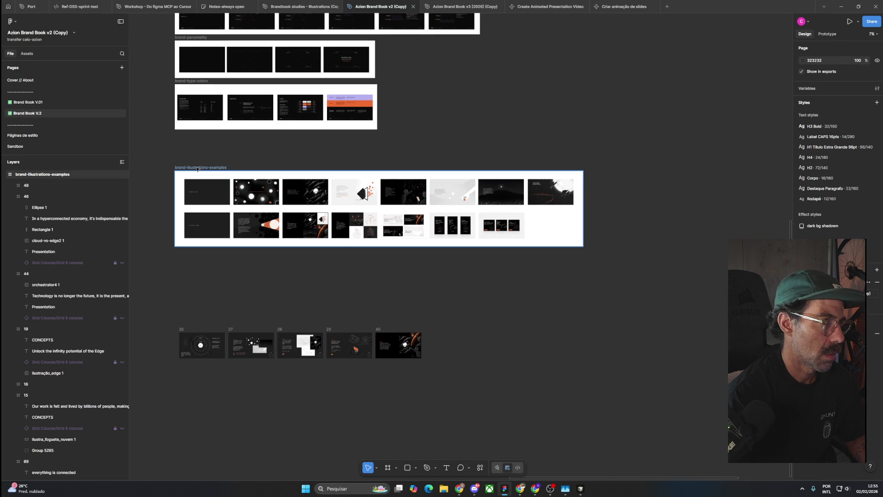
click(196, 169)
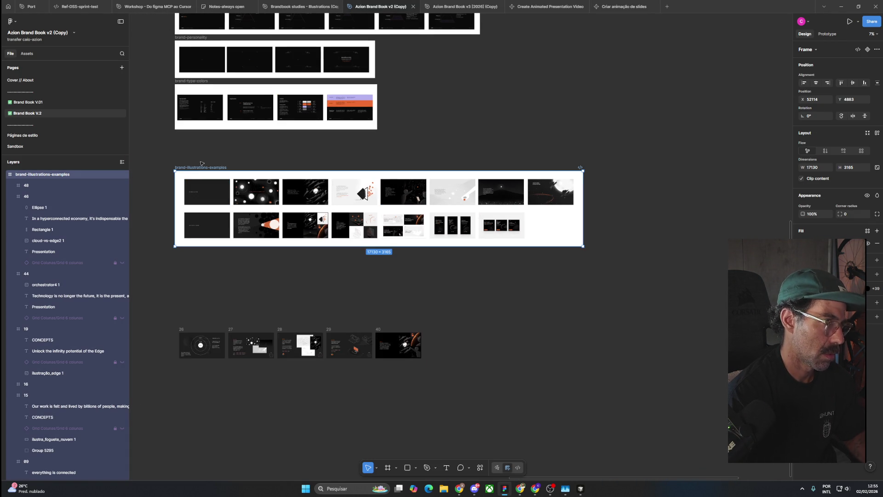
key(alt+Tab)
key(alt+Tab)
key(Tab)
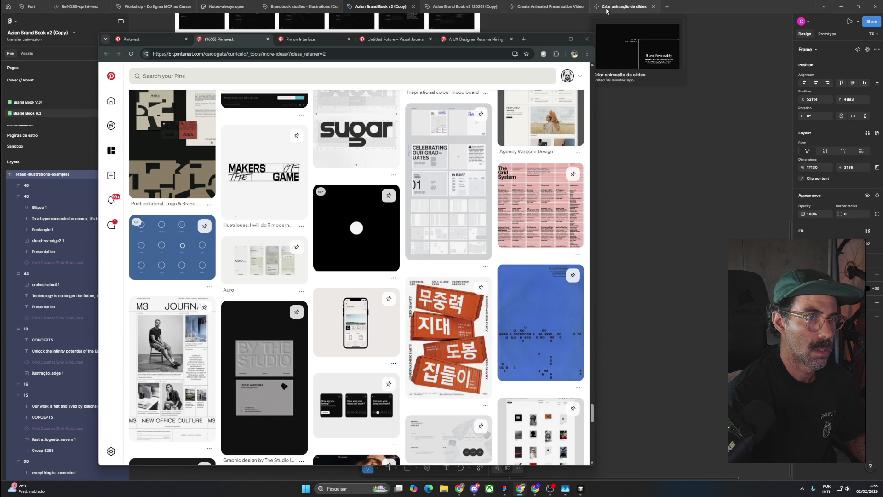
click(619, 6)
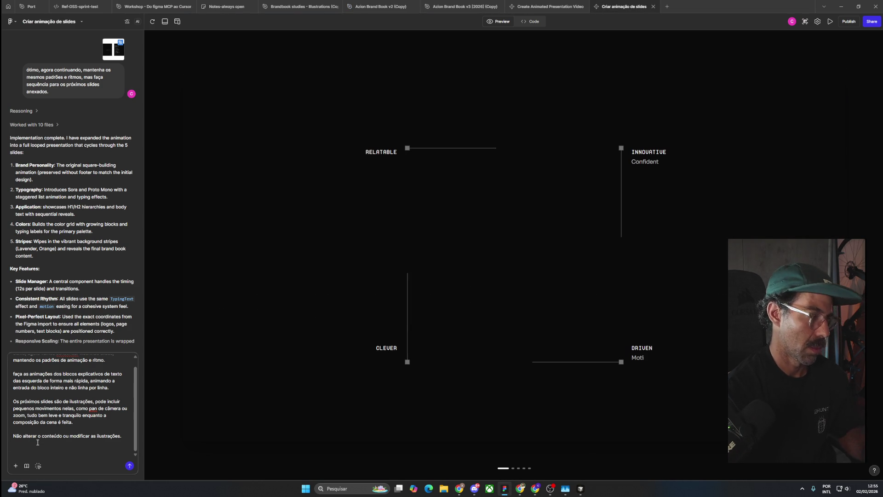
Step: Paste the copied illustrations frame into the prompt and send it
key(ctrl+v)
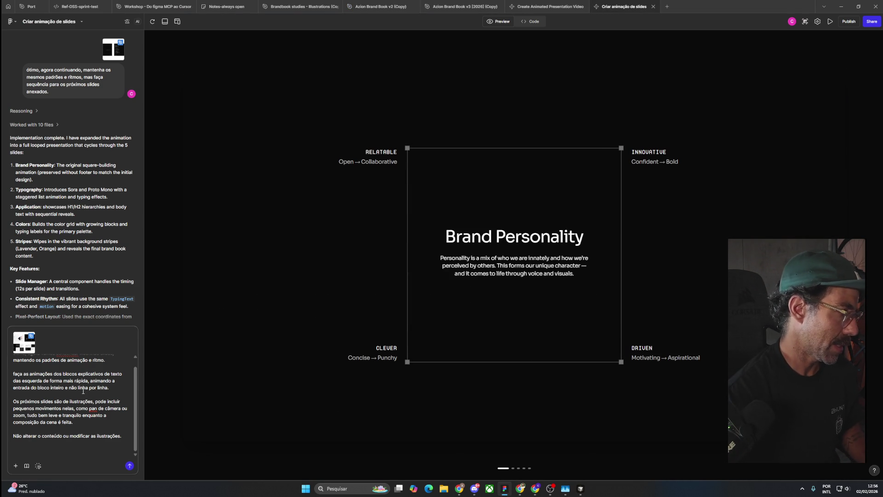
click(129, 466)
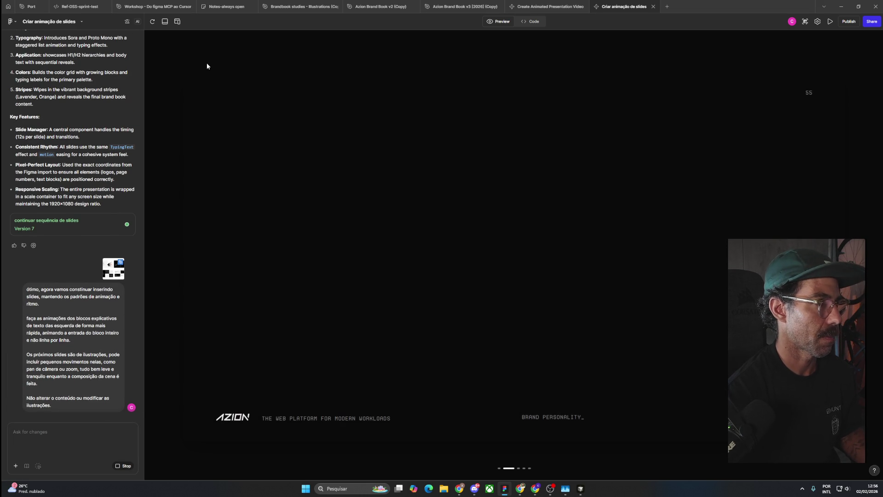
Step: On the Notes-always open board, add a text box reading 'Almoço já volto!'
click(214, 7)
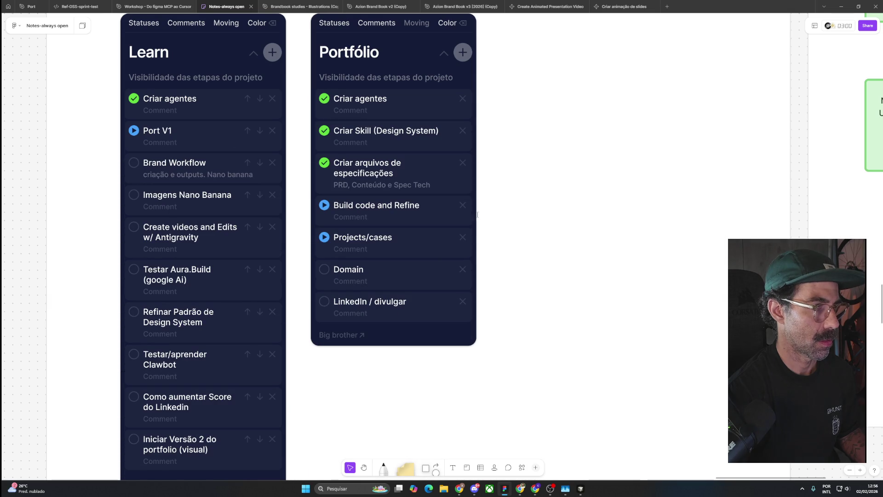
drag(536, 154, 384, 232)
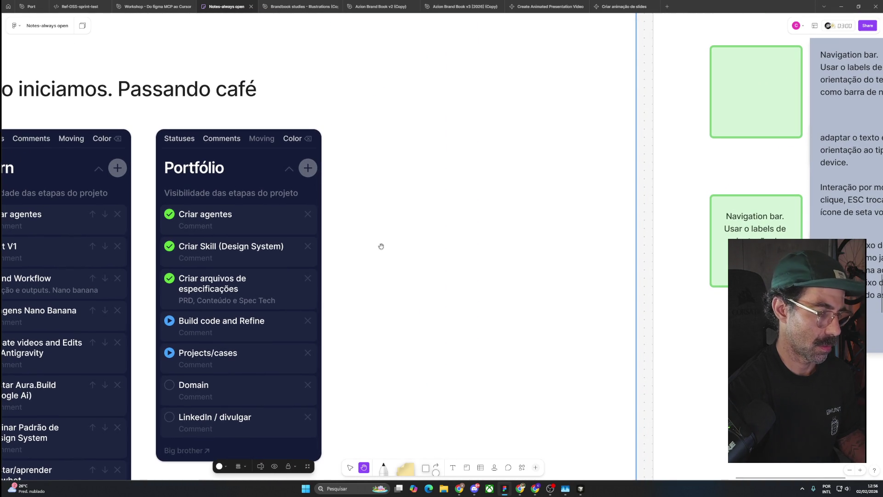
click(395, 207)
text(AI)
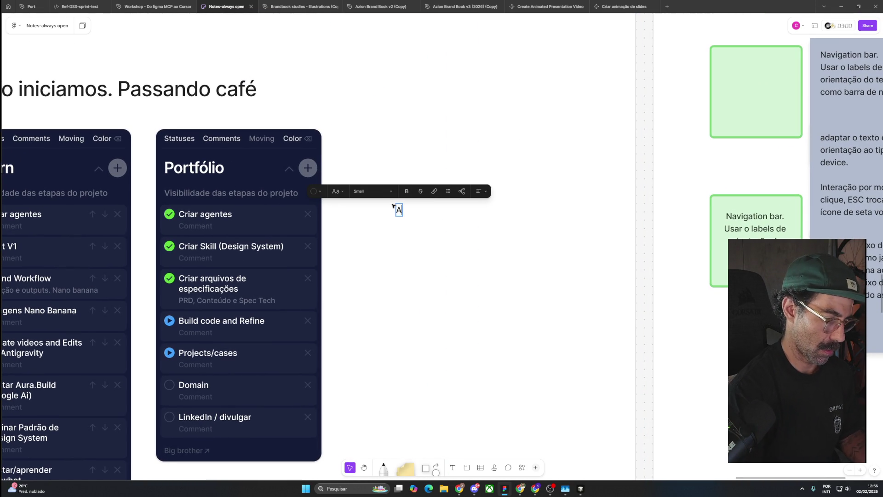
key(BackSpace)
key(BackSpace)
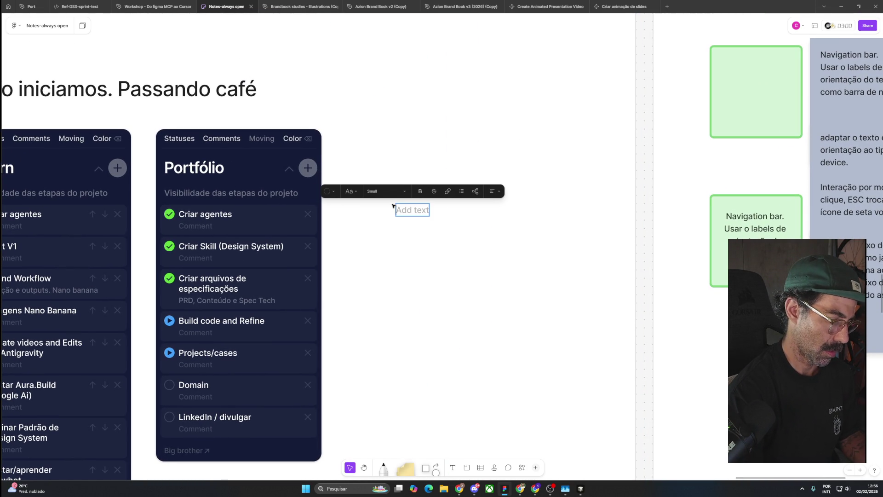
text(Almo)
text(ó)
key(BackSpace)
text(ç)
text(o j vol)
key(BackSpace)
key(BackSpace)
key(BackSpace)
key(BackSpace)
text(a)
key(BackSpace)
text(á)
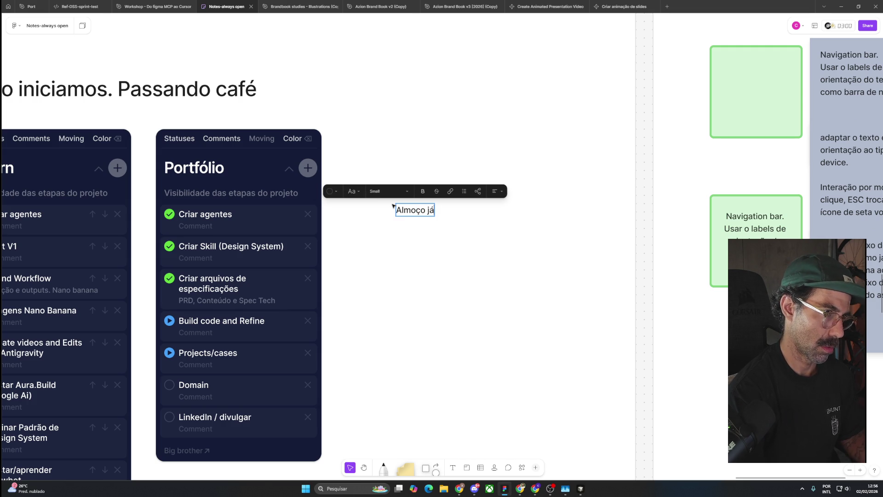
text( volto!)
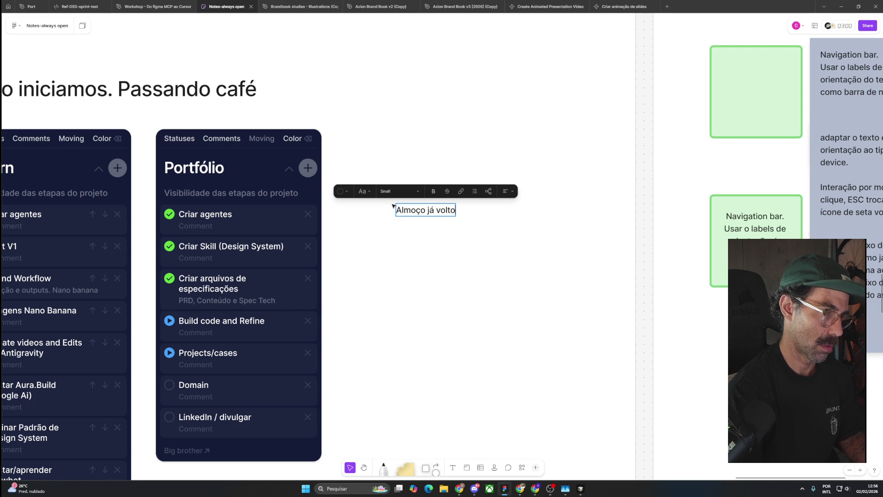
key(Escape)
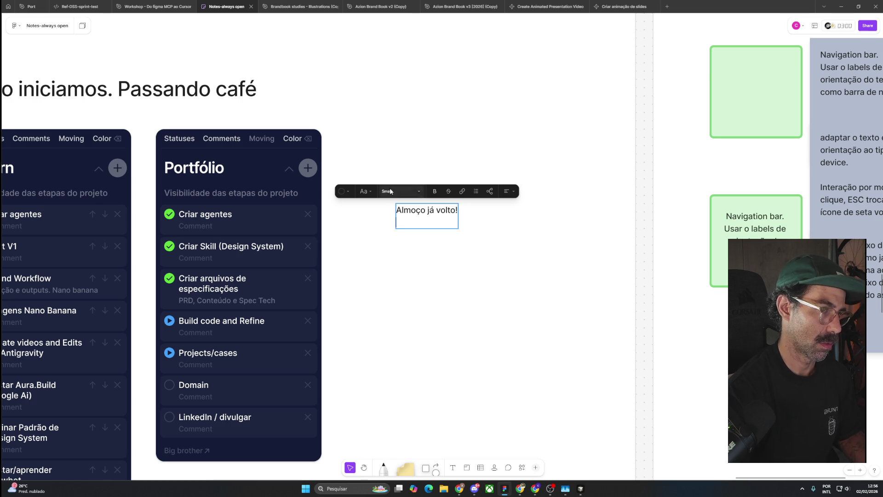
Step: Set the 'Almoço já volto!' text to Huge and move it above the task lists
click(399, 191)
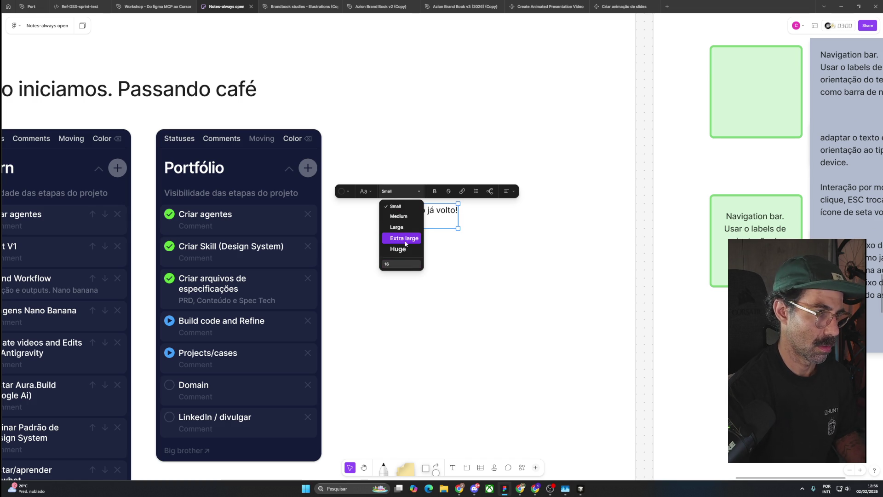
click(405, 254)
scroll(445, 291, down, 3)
scroll(456, 289, down, 3)
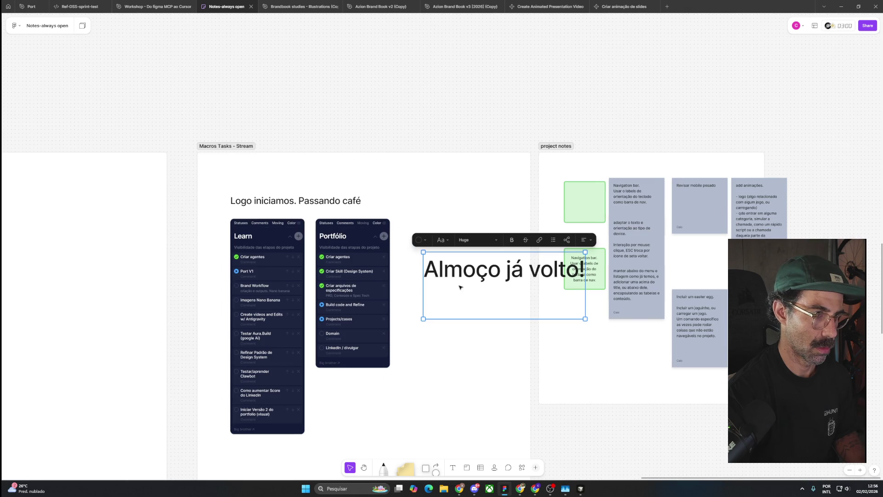
mouse_move(383, 233)
mouse_down()
mouse_move(283, 352)
mouse_move(282, 191)
mouse_up()
Step: Delete the 'Logo iniciamos' heading and nudge the new title into its spot
click(282, 191)
click(220, 211)
click(243, 204)
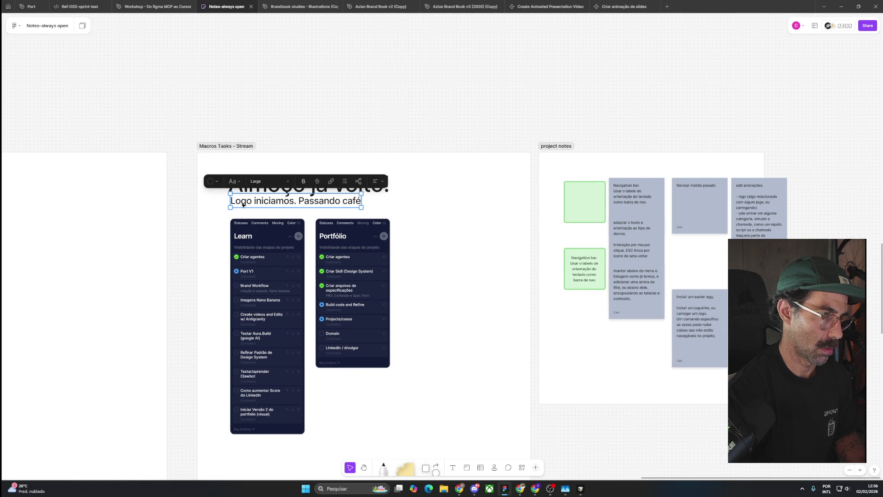
key(Delete)
drag(257, 184, 258, 198)
click(273, 114)
key(alt+Tab)
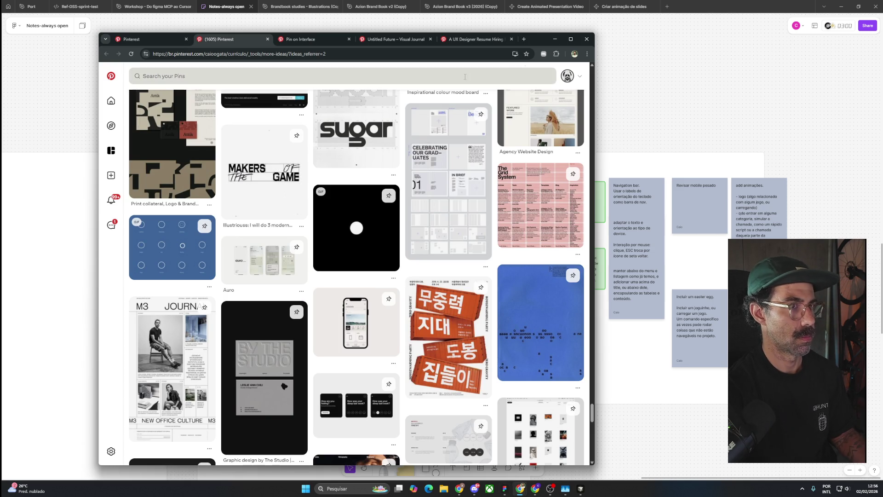
Step: Move the browser window aside and pan the FigJam board back into view
mouse_move(541, 40)
mouse_down()
mouse_move(454, 63)
mouse_move(835, 52)
mouse_up()
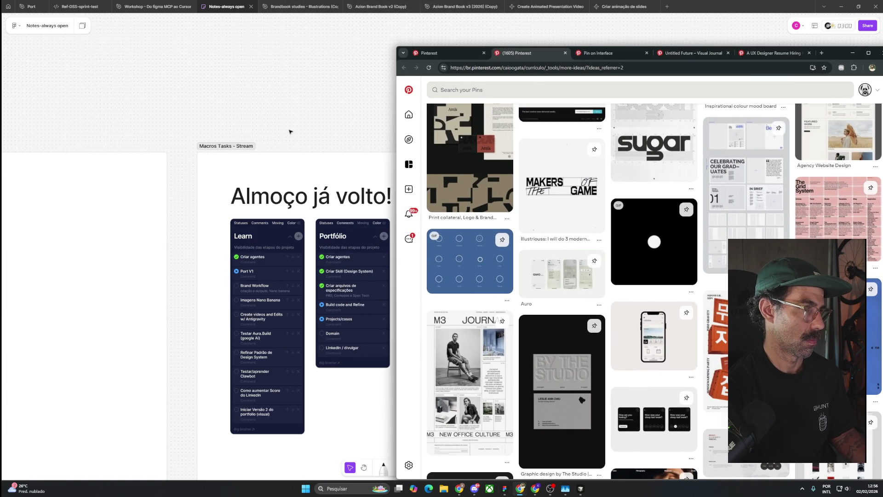
click(301, 114)
drag(301, 113, 118, 81)
key(v)
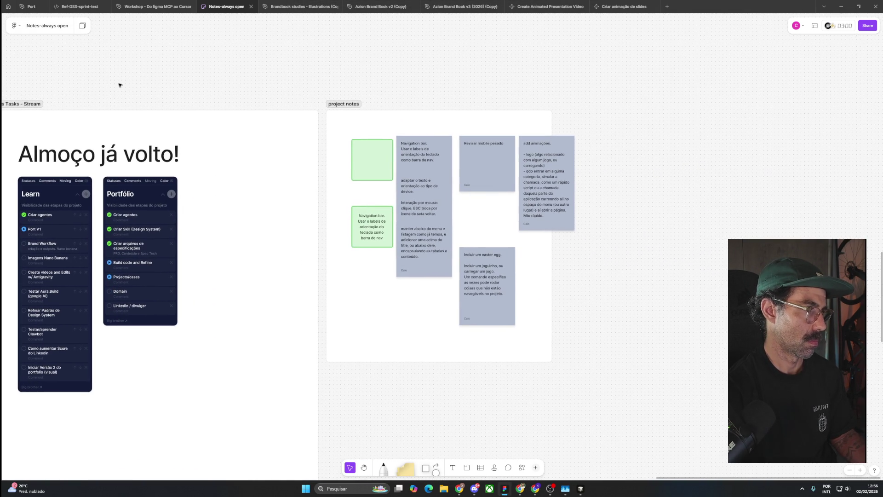
Step: Open the Currículo board from Pinterest's saved boards and browse its 64 pins
key(alt+Tab)
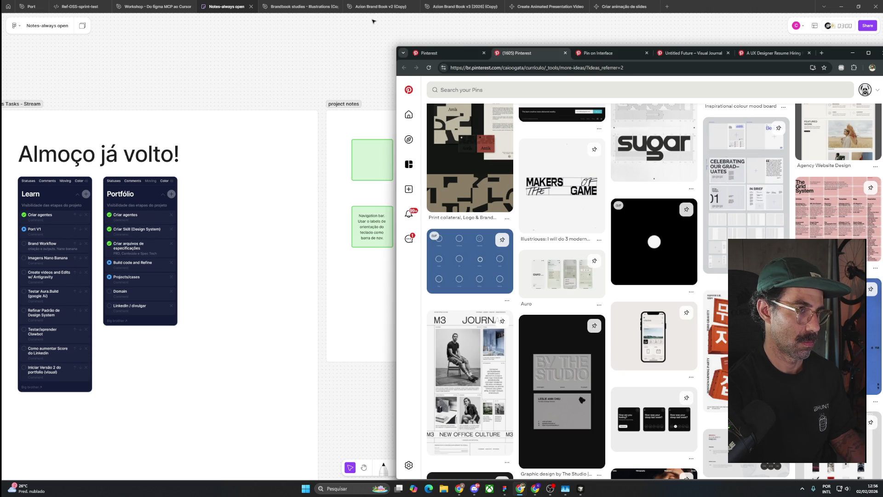
drag(831, 54, 652, 30)
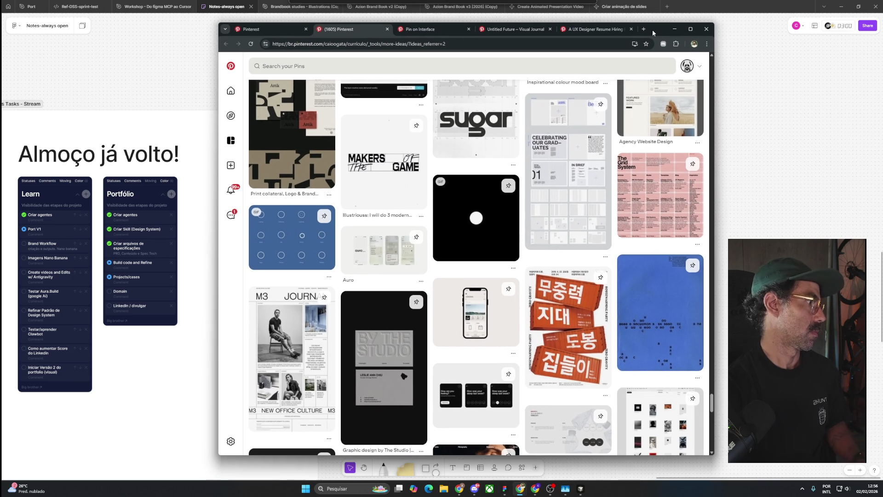
click(231, 90)
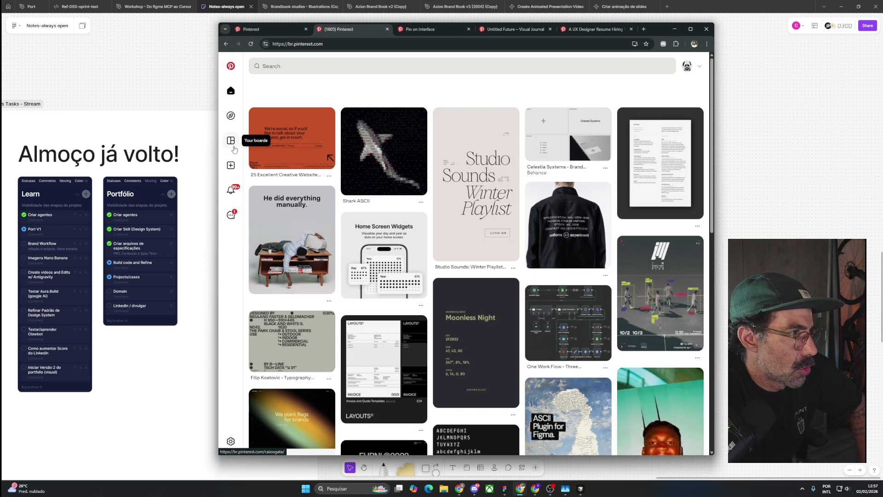
click(231, 140)
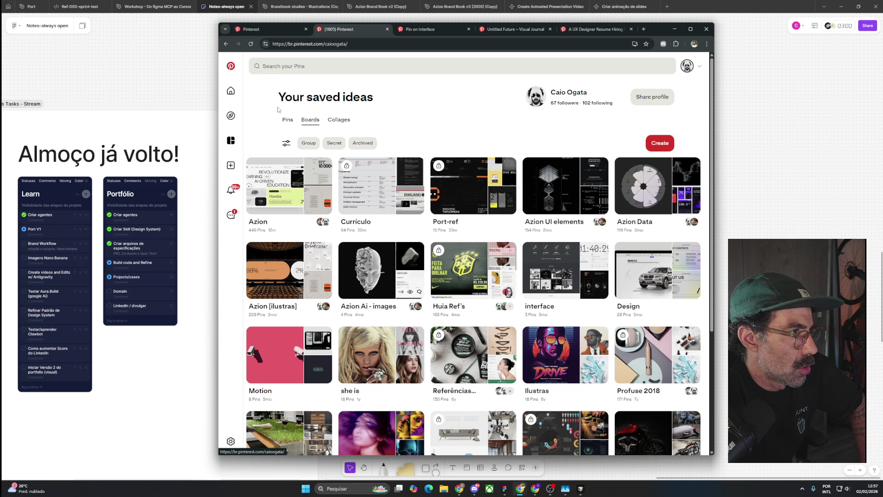
click(367, 196)
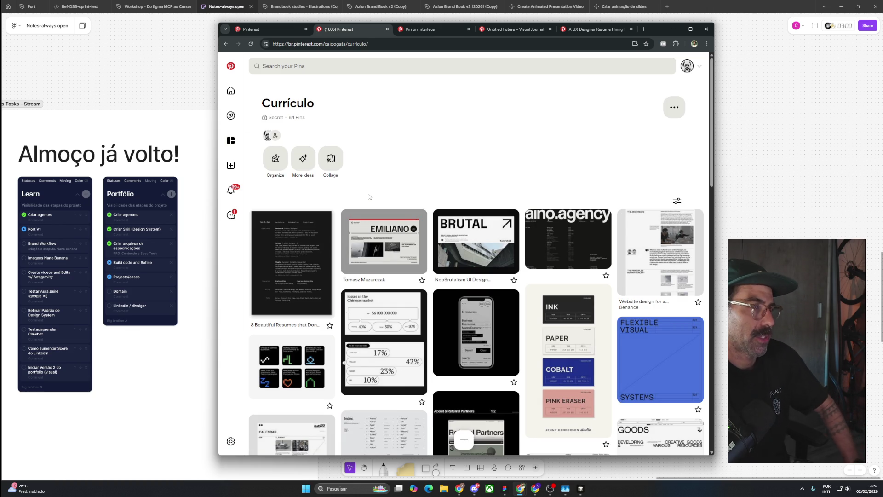
scroll(369, 197, down, 4)
scroll(369, 197, up, 1)
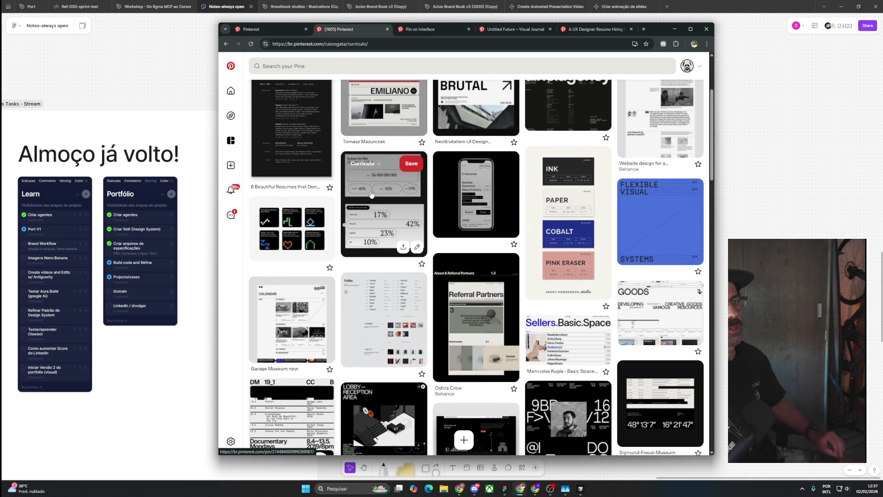